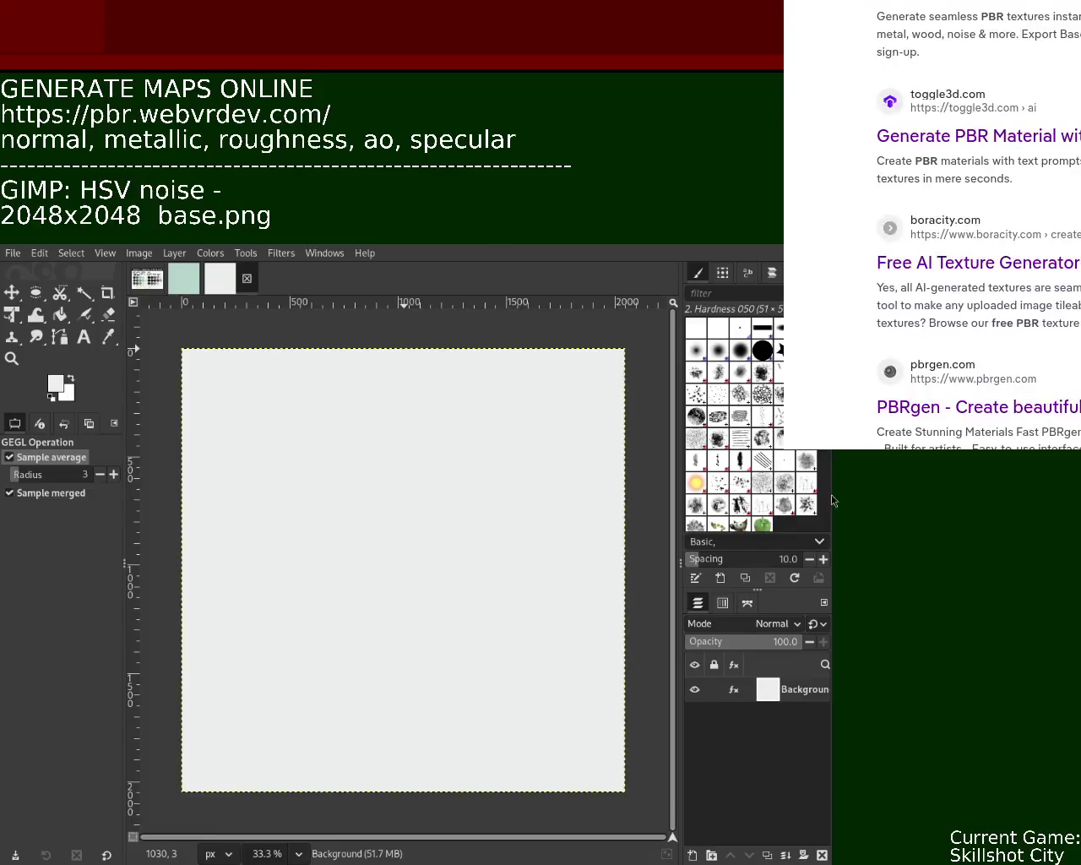
Step: Visit the boracity.com texture generator result, then move the map generator window to reveal GIMP
scroll(932, 225, "down", 3)
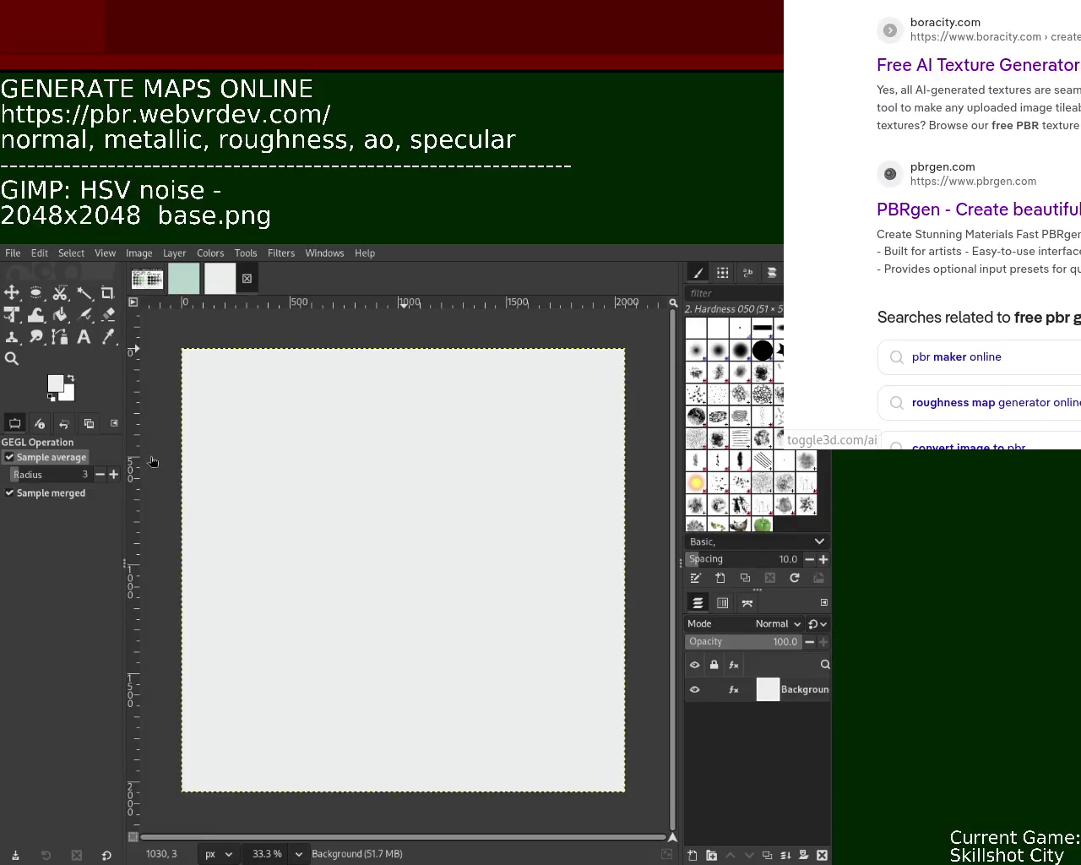
left_click(1009, 75)
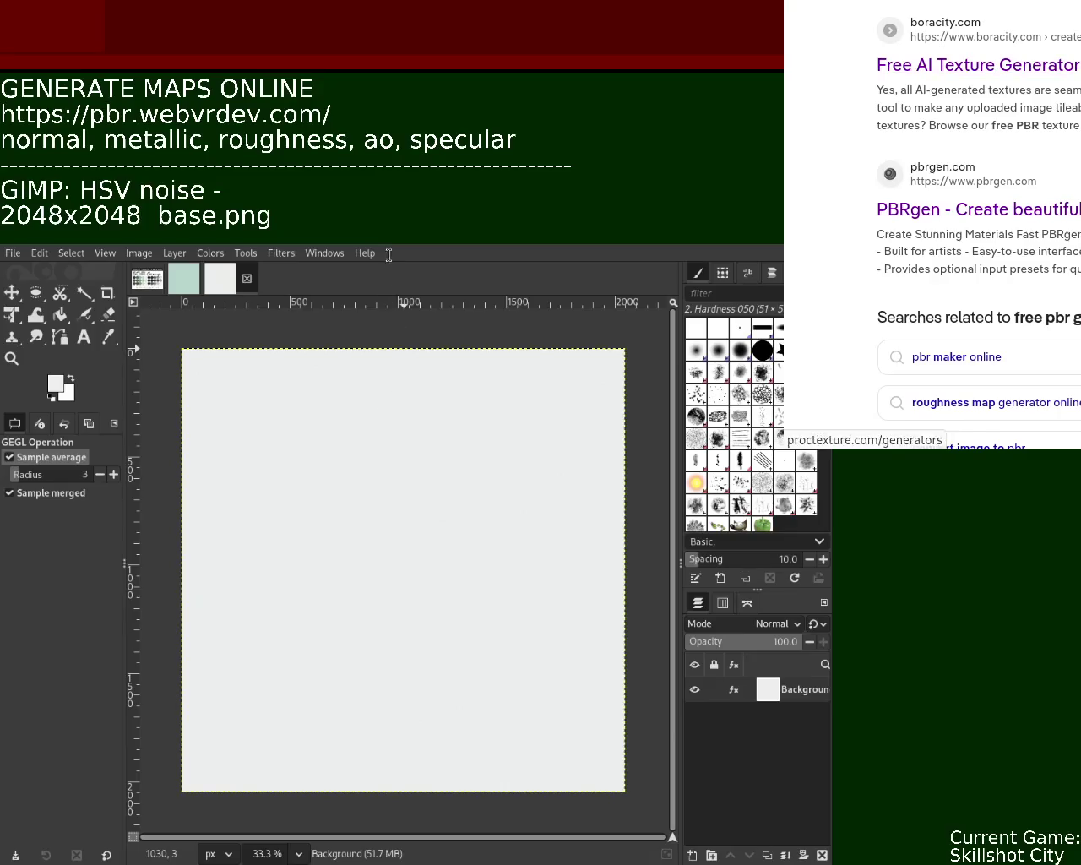
key("alt+Left")
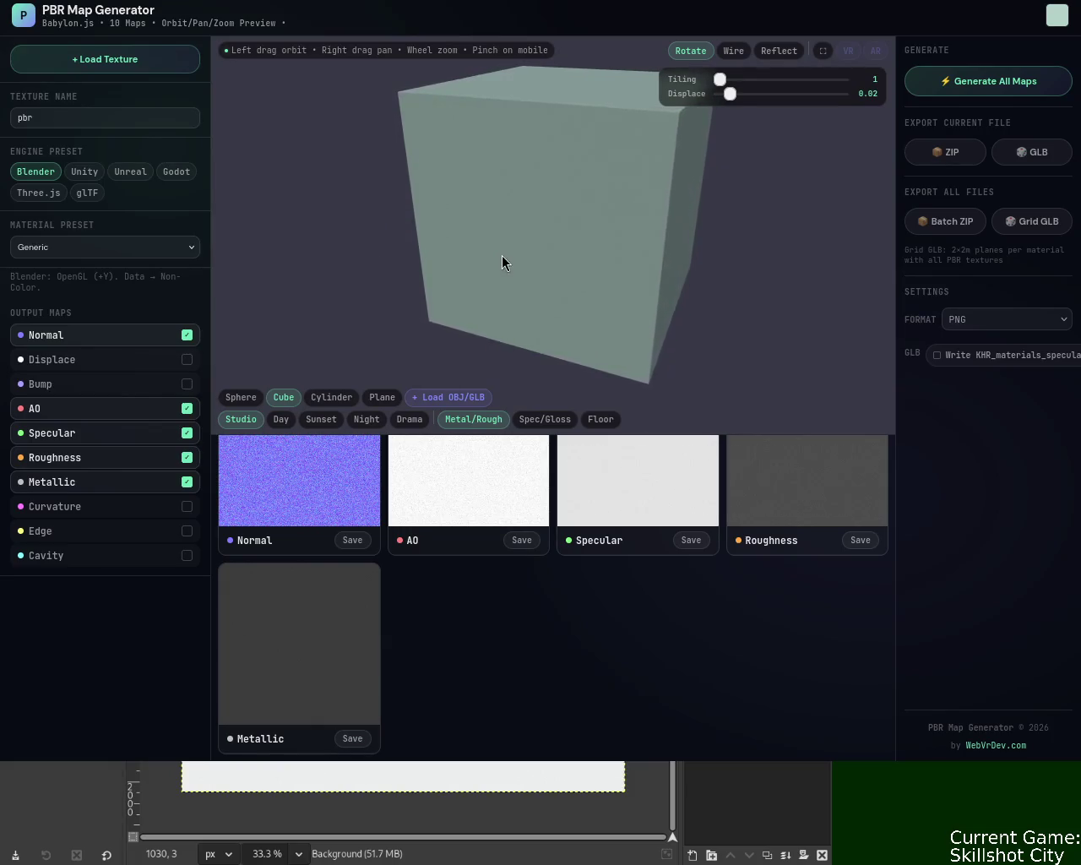
mouse_move(574, 269)
left_mouse_down("alt")
mouse_move(724, 263)
mouse_move(925, 0)
left_mouse_up("alt")
Step: Raise the map generator window slightly and export the GIMP image as pbr.png
left_click_drag(533, 301, 536, 270, "alt")
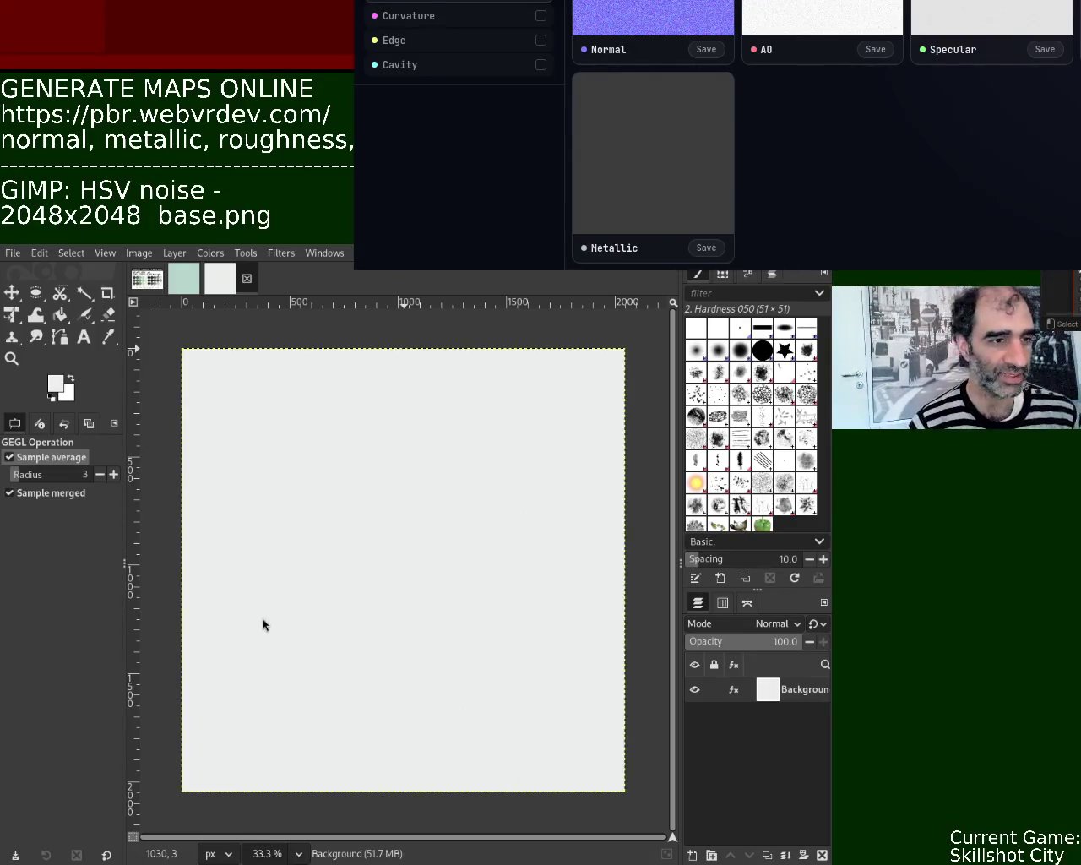
key("ctrl+e")
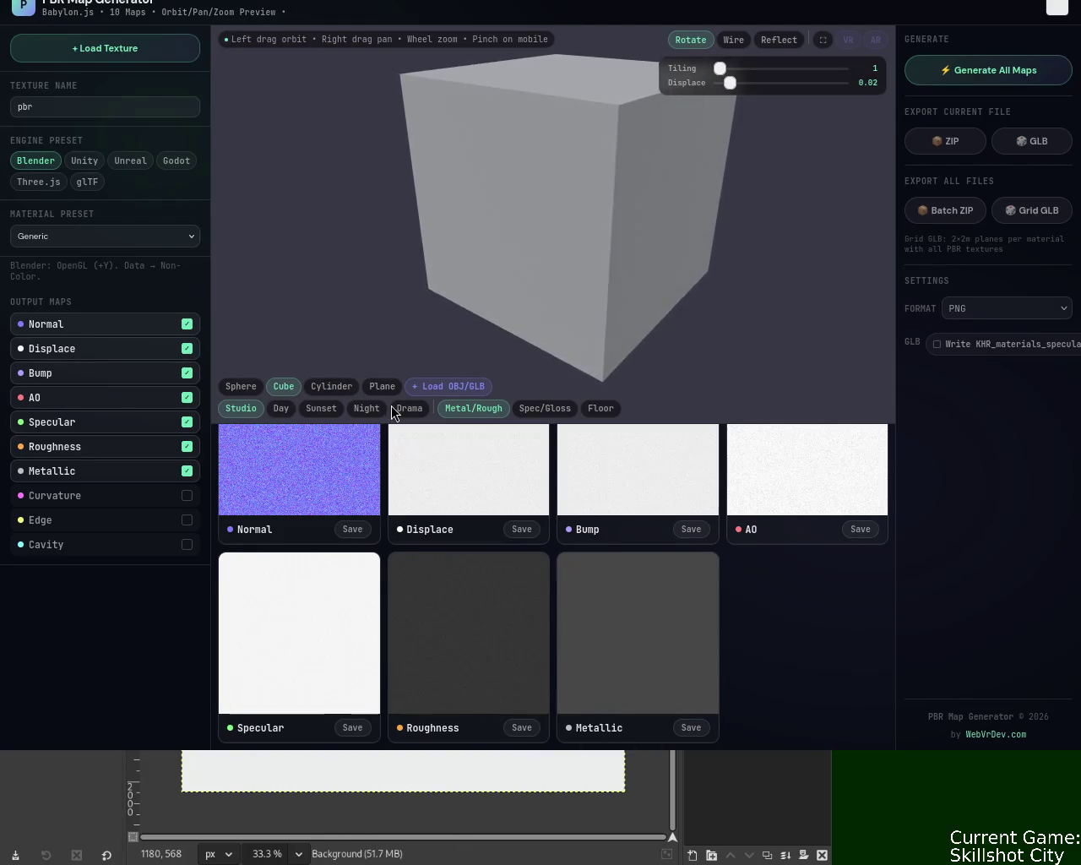
Step: Turn off the Bump and Displace output maps, leaving Normal, AO, Specular, Roughness and Metallic
left_click(188, 372)
left_click(186, 348)
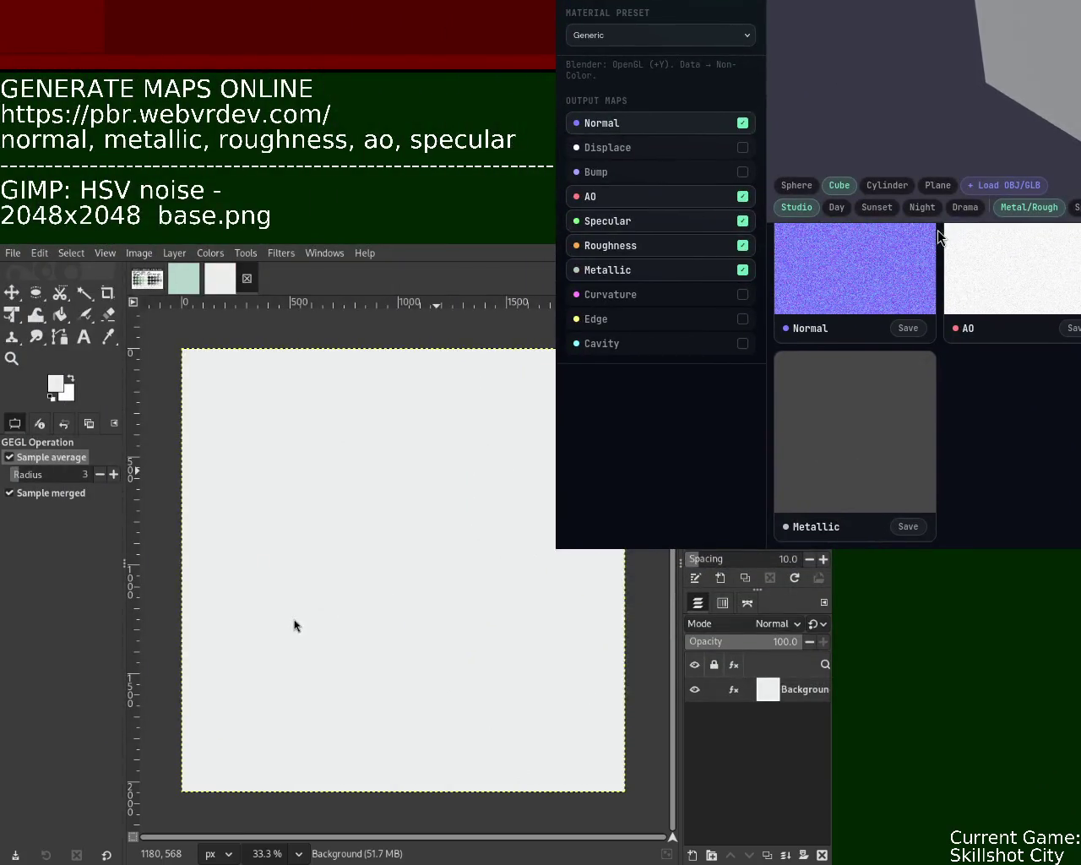
Step: Close the pale green image and the white canvas, keeping the SCI-FI Grunge palette image
left_click(148, 279)
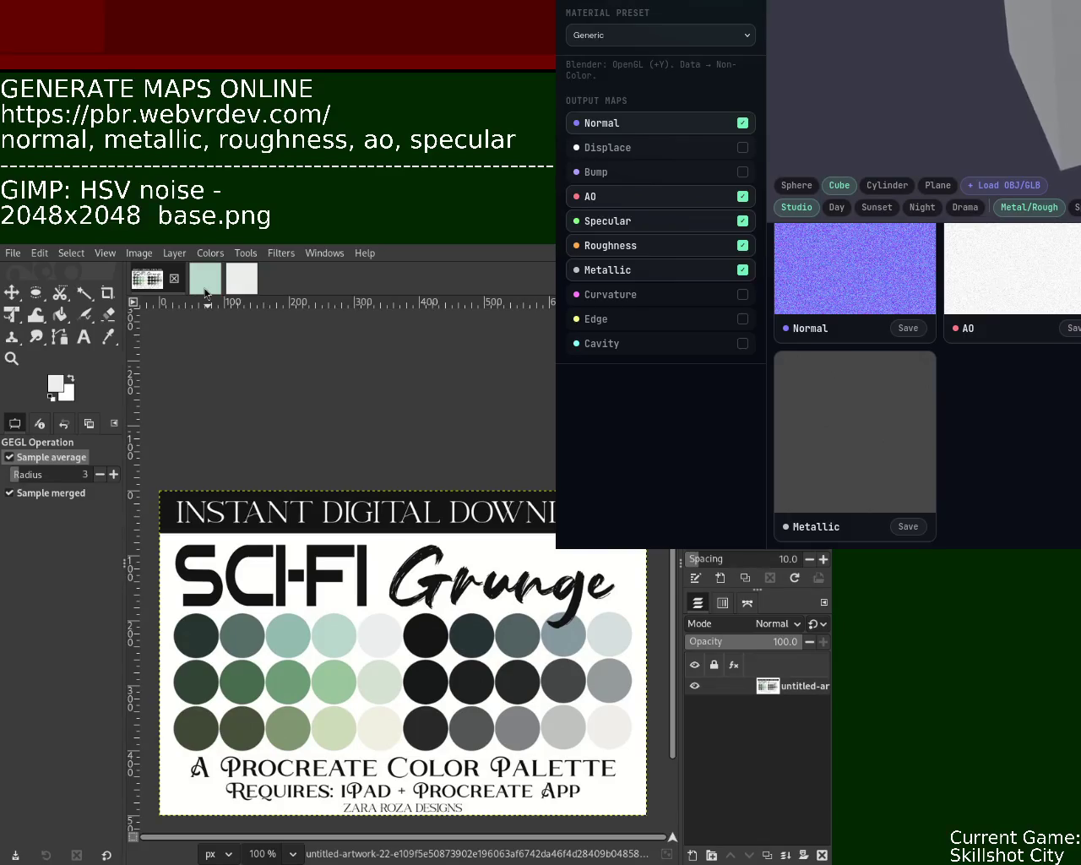
left_click(205, 280)
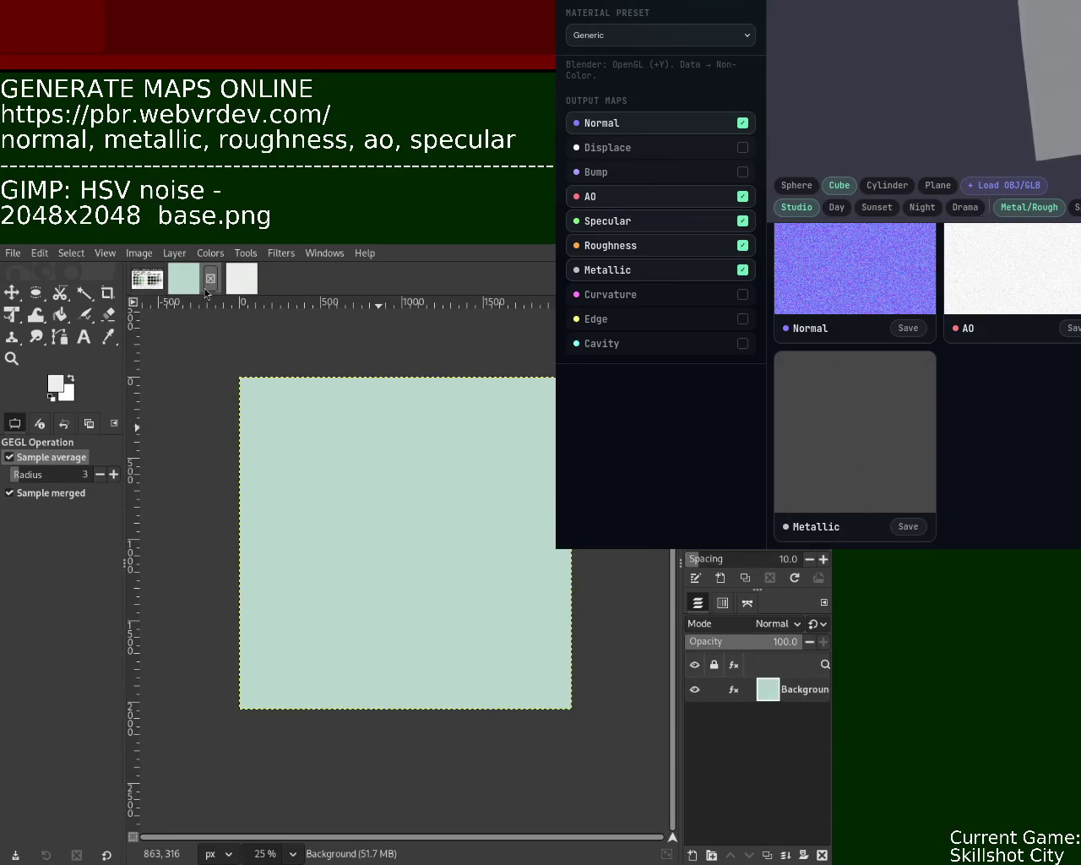
left_click(210, 279)
left_click(217, 288)
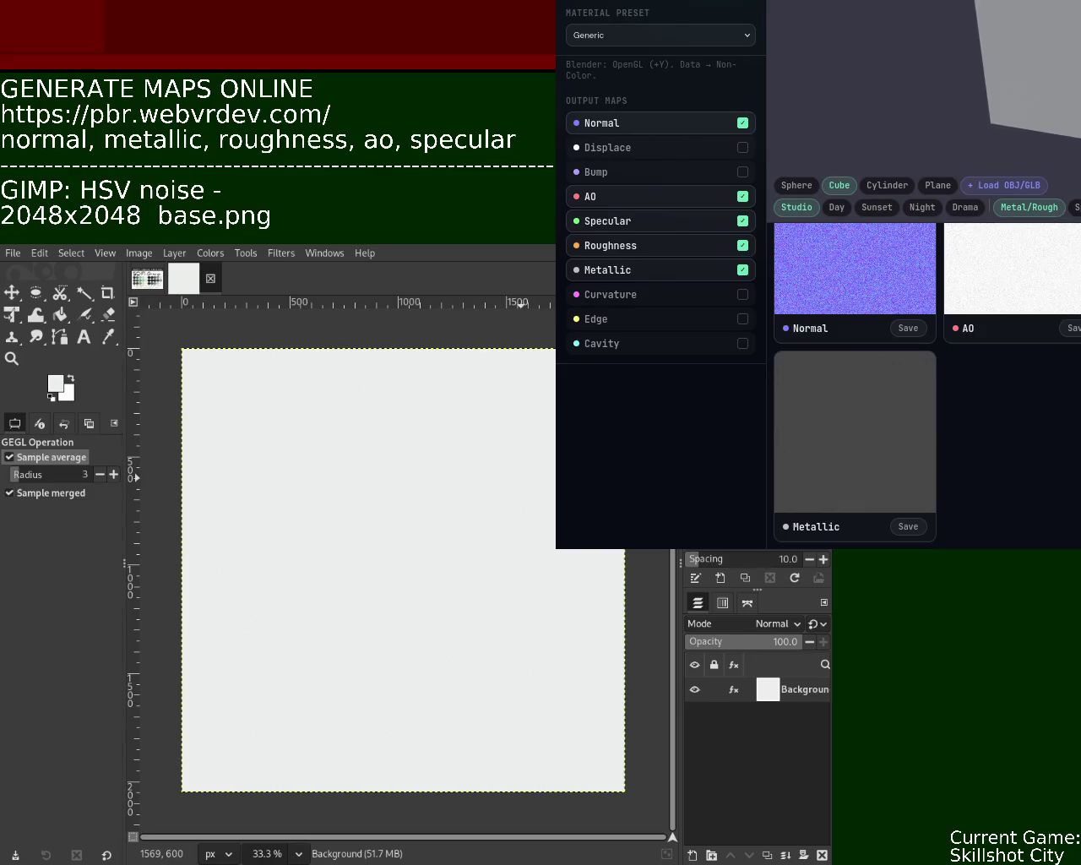
key("ctrl+w")
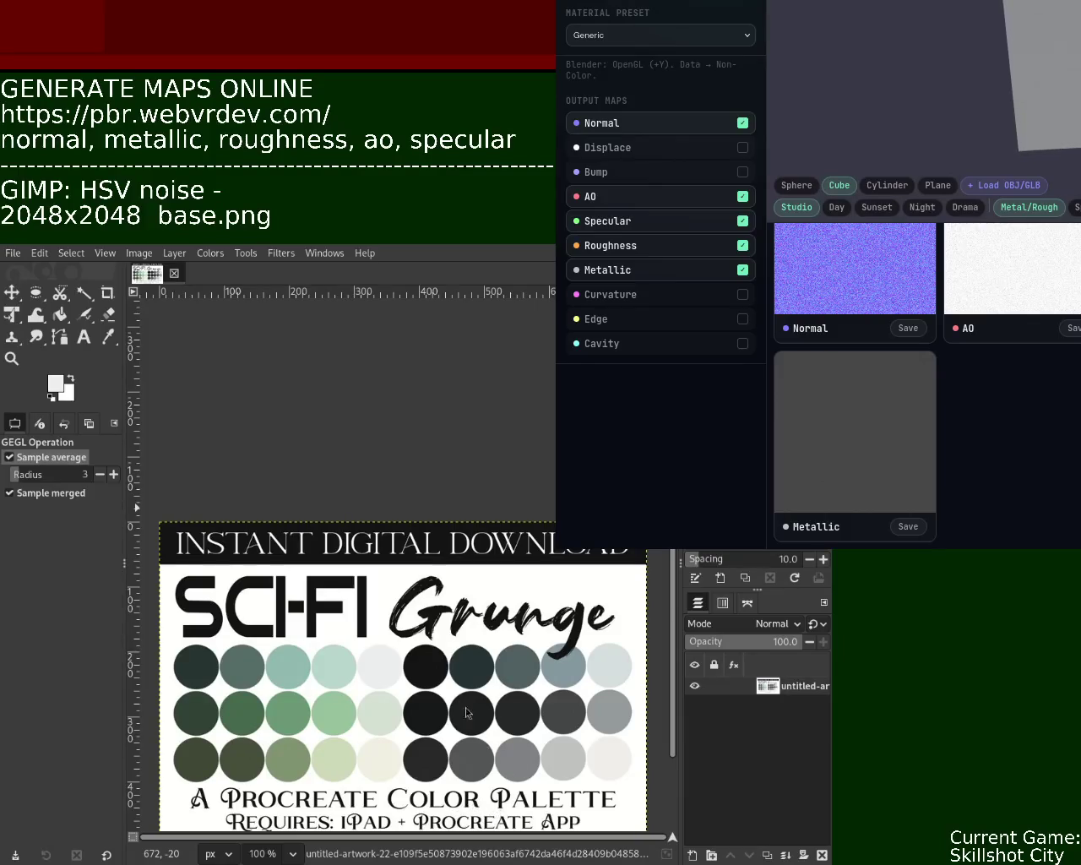
Step: Review the five generated map previews, then move the generator page aside to uncover Blender
mouse_move(1015, 12)
left_mouse_down()
mouse_move(530, 156)
mouse_move(963, 132)
left_mouse_up()
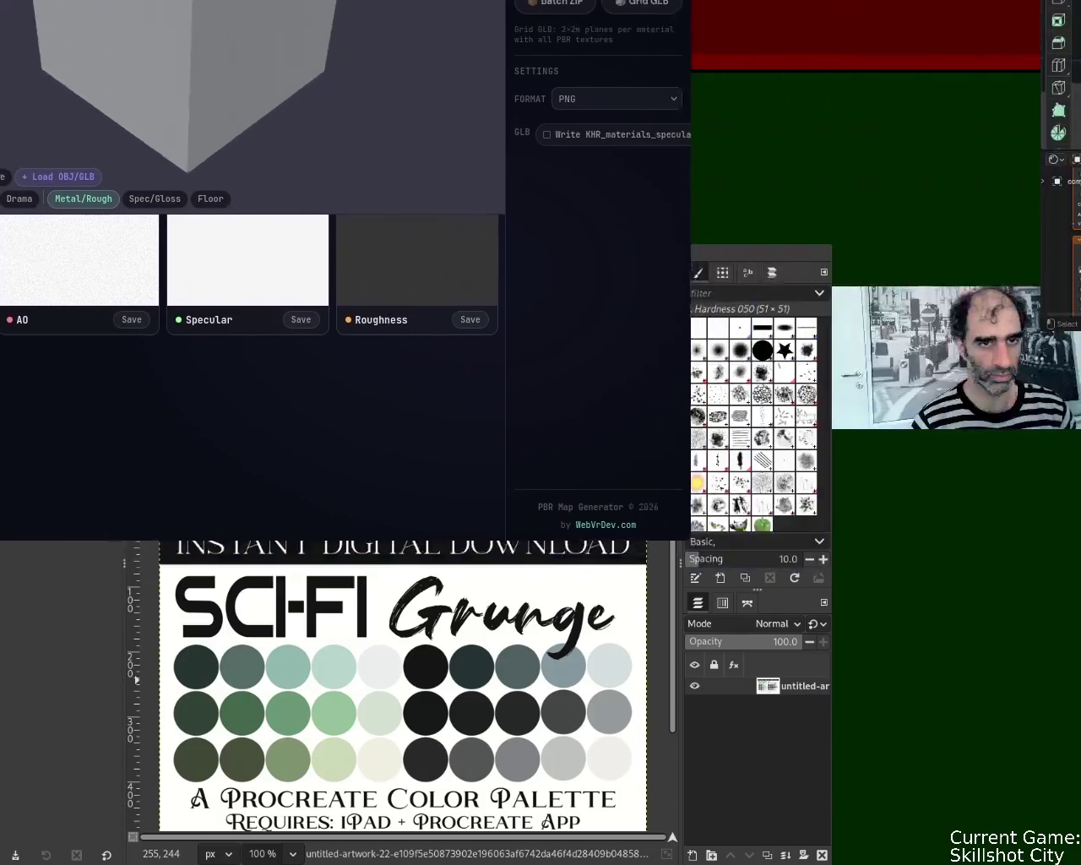
left_click_drag(651, 79, 681, 381)
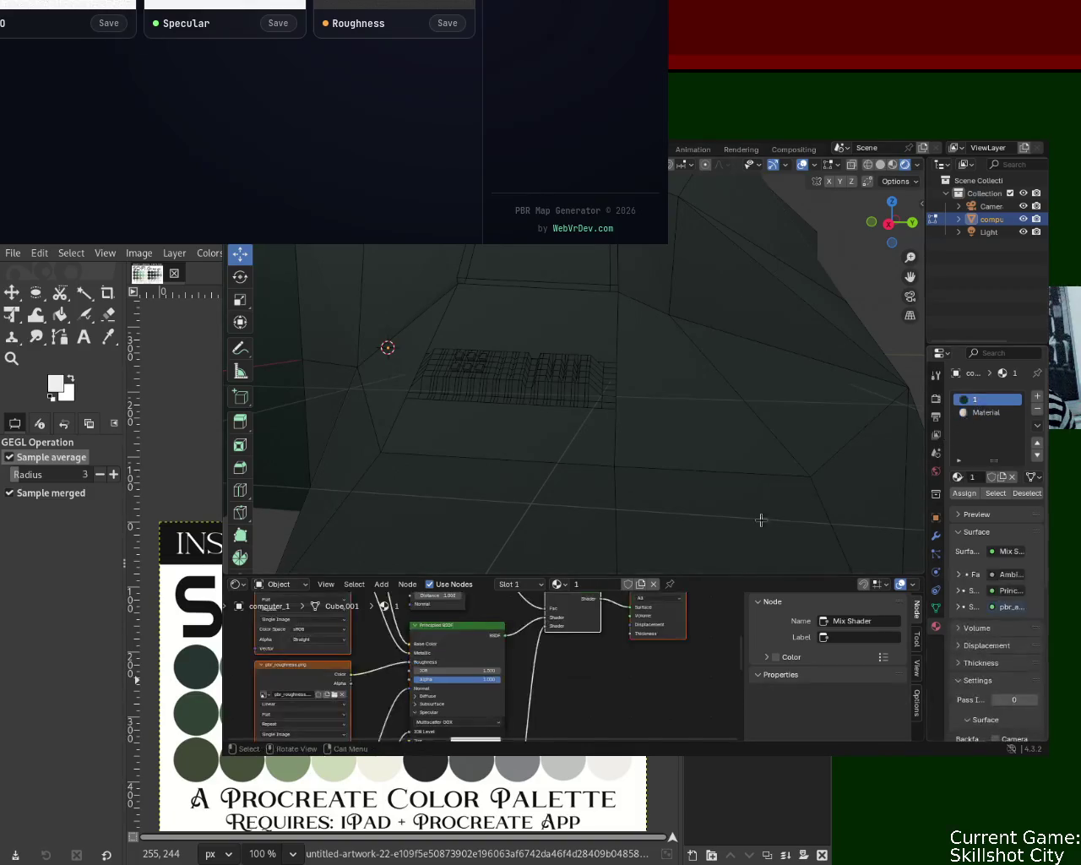
Step: Enlarge and zoom out the shader view, select the texture tree, and switch to material 'Material'
left_click_drag(627, 577, 633, 314)
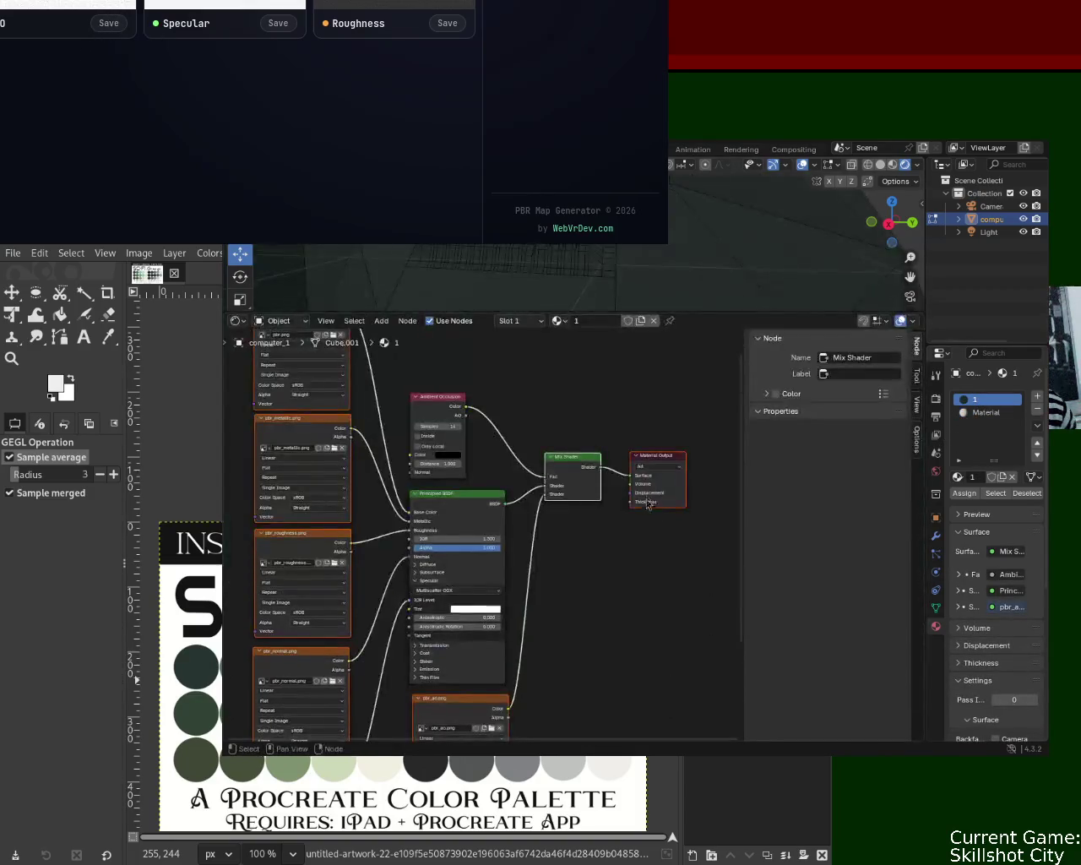
mouse_move(630, 545)
middle_mouse_down("ctrl")
mouse_move(623, 586)
mouse_move(581, 559)
middle_mouse_up("ctrl")
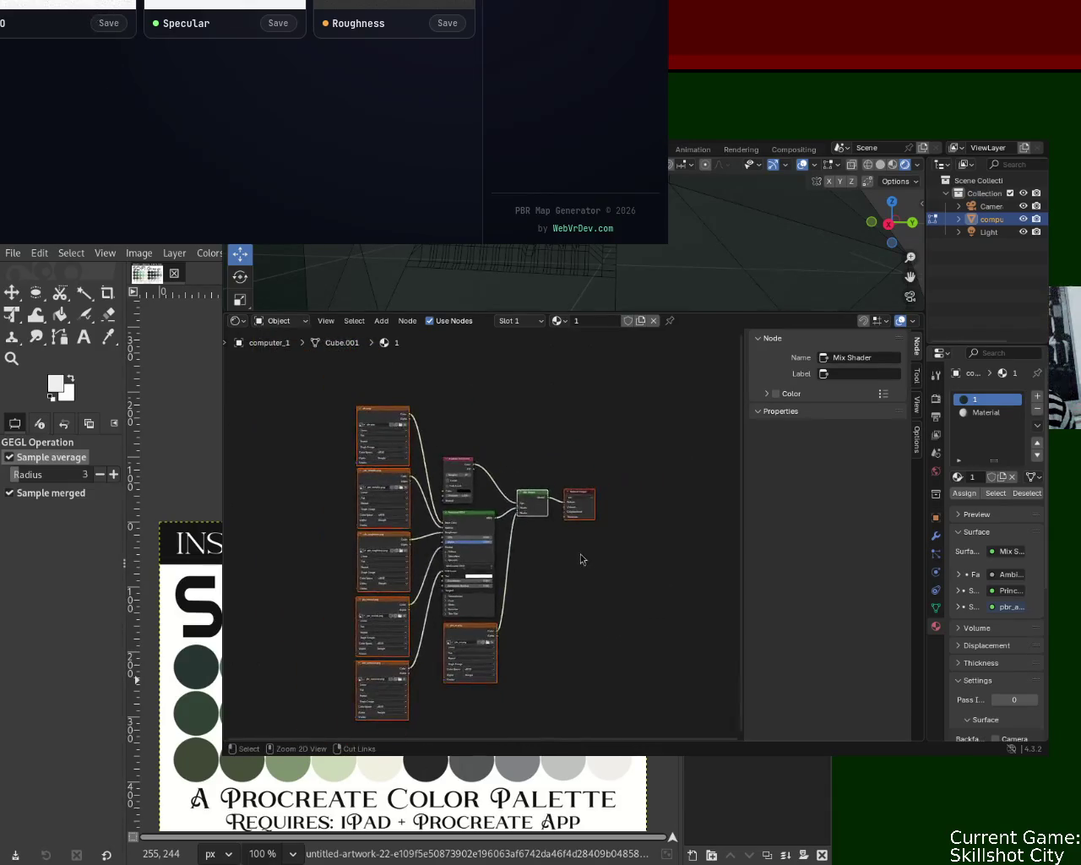
left_click_drag(313, 384, 602, 721)
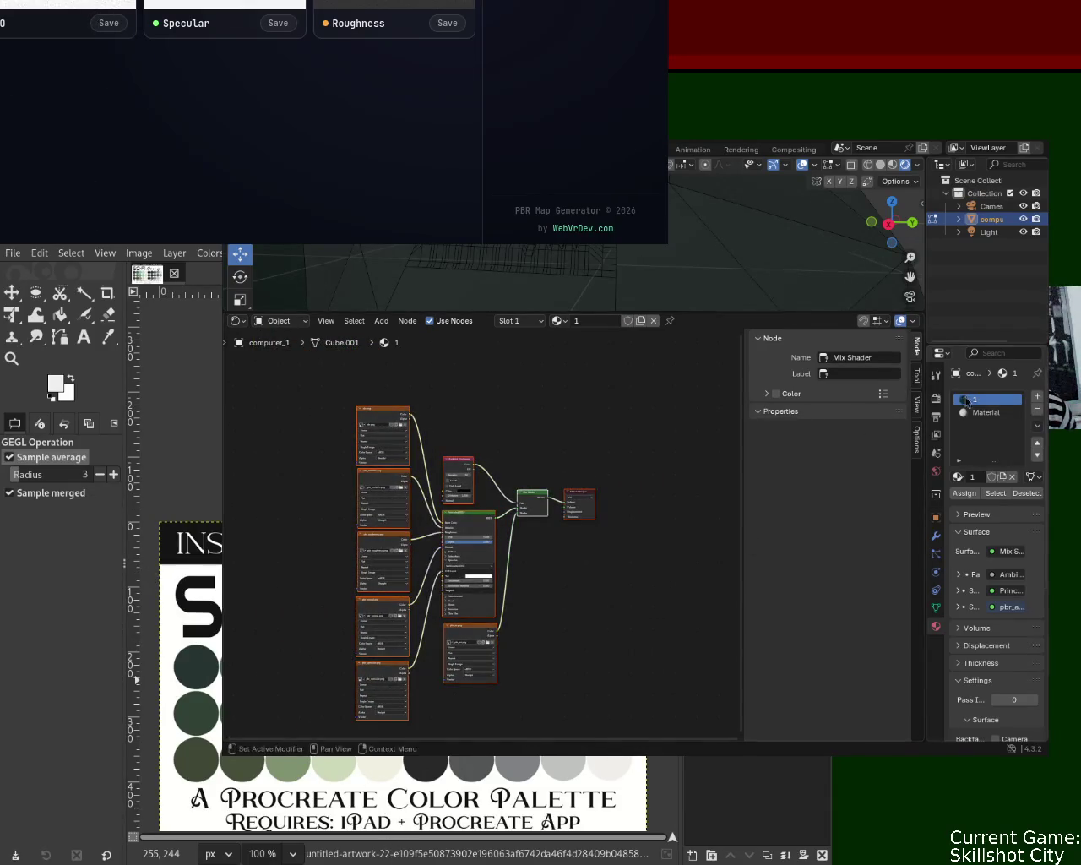
left_click(971, 412)
key("ctrl+v")
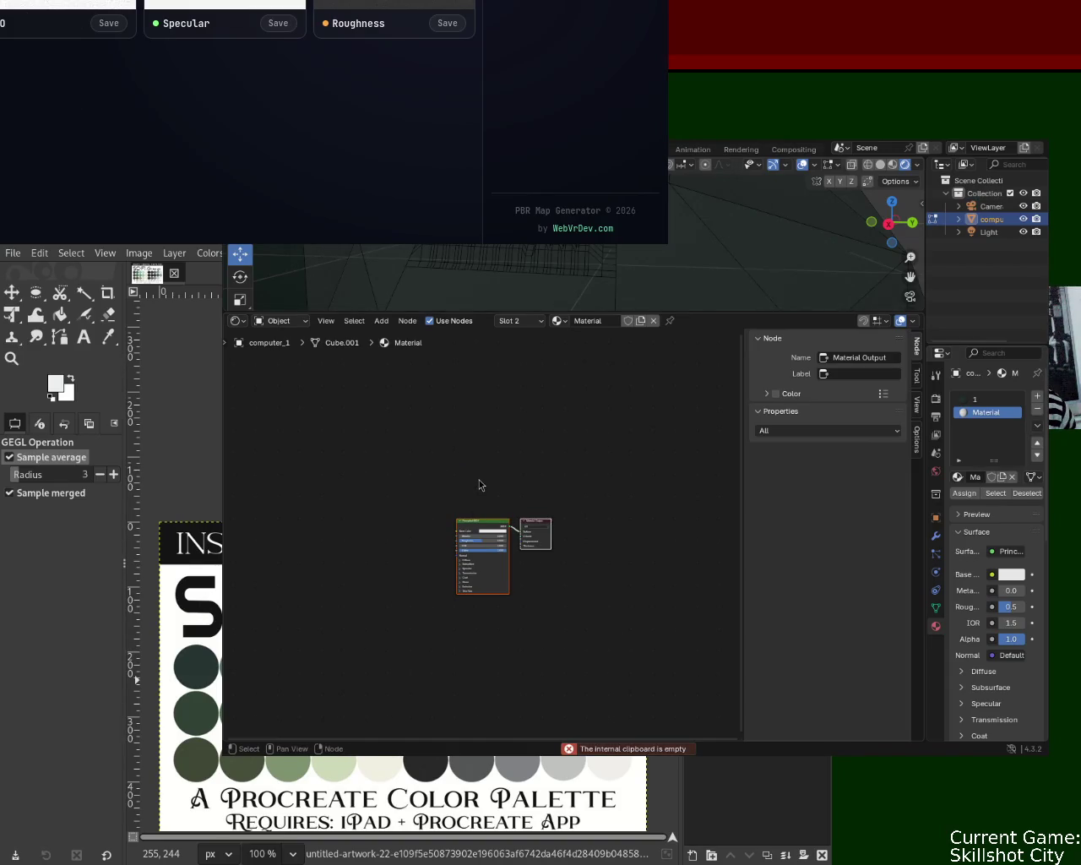
Step: Copy material 1's node tree into 'Material' and delete its default Principled BSDF and output
left_click(977, 400)
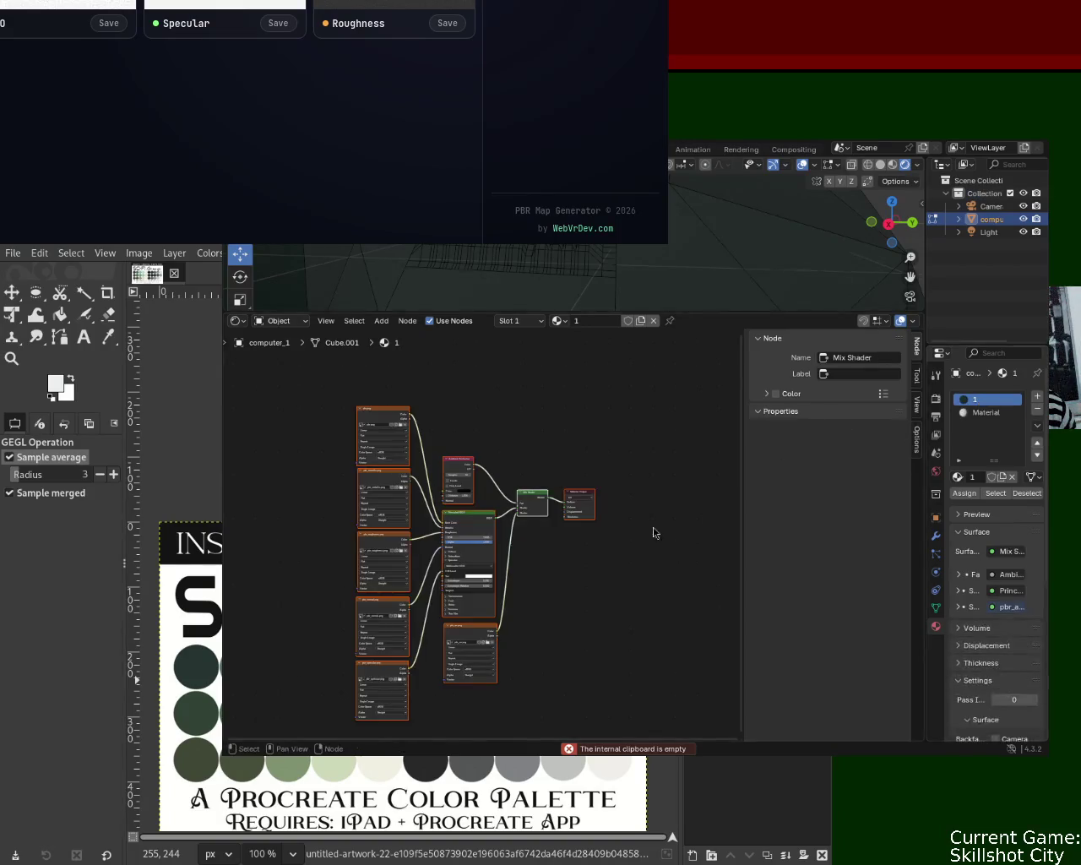
left_click_drag(577, 696, 289, 410)
key("ctrl+c")
left_click(985, 412)
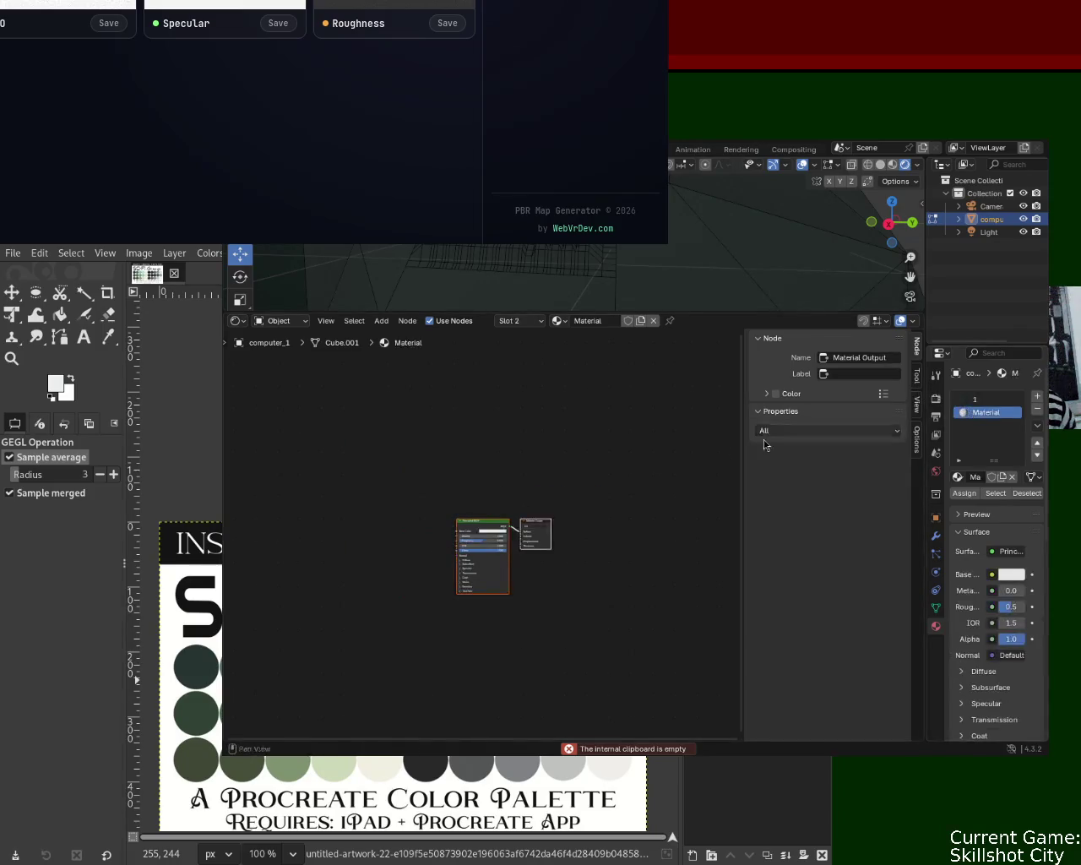
key("ctrl+v")
left_click_drag(579, 425, 448, 451)
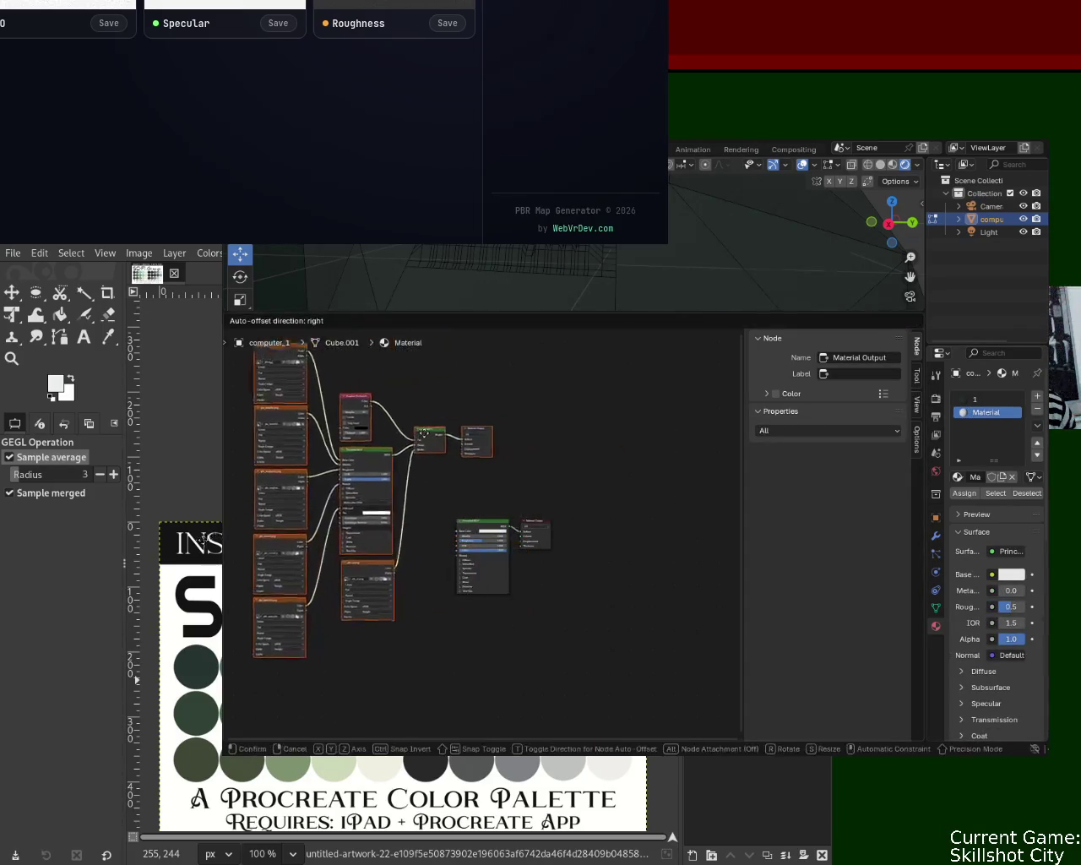
left_click_drag(604, 503, 490, 605)
key("Delete")
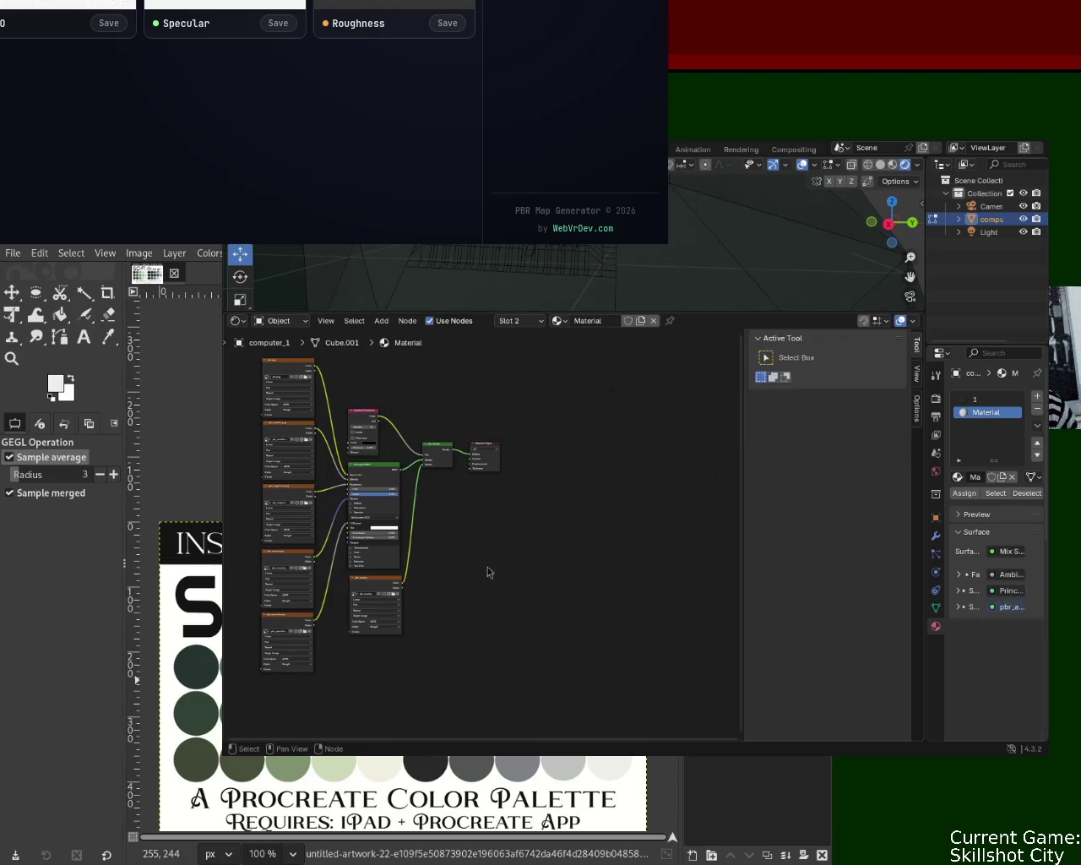
Step: Make the pbr.png image single-user and check the pbr_ao, Principled BSDF and Mix Shader nodes
mouse_move(432, 416)
middle_mouse_down()
mouse_move(569, 464)
mouse_move(538, 389)
mouse_move(560, 483)
middle_mouse_up()
scroll(530, 431, "up", 2)
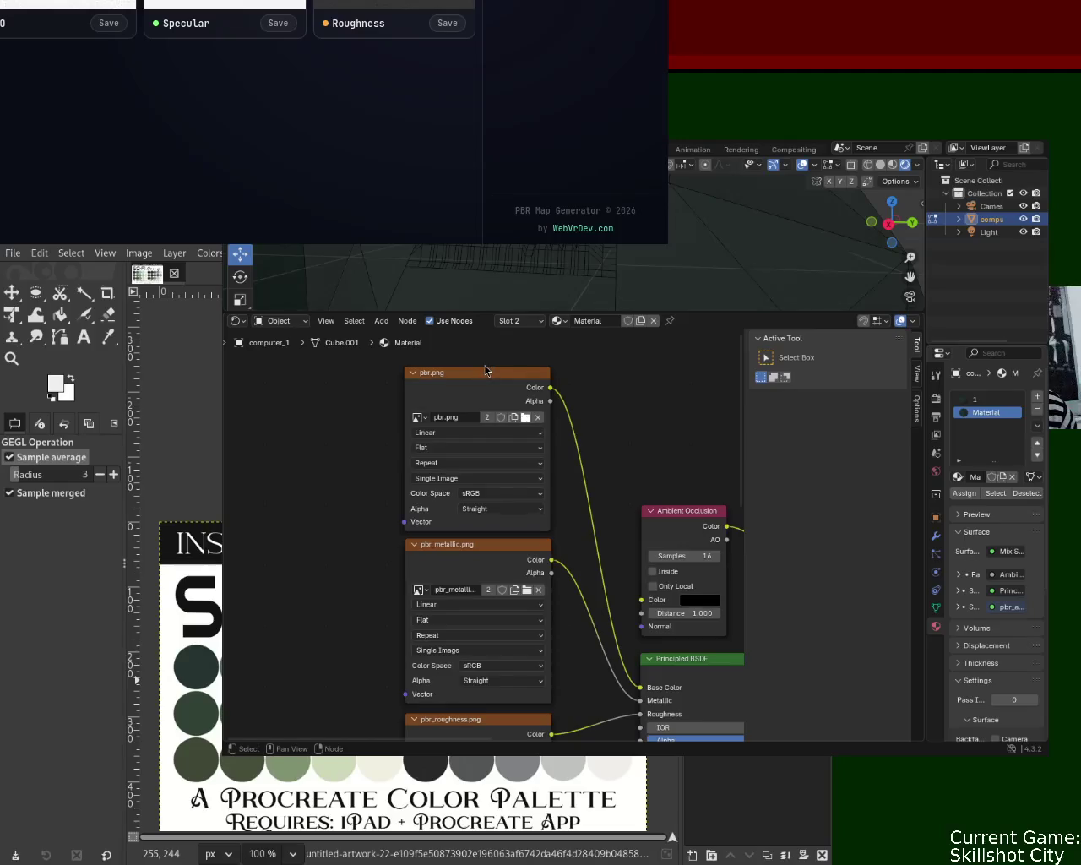
left_click(486, 417)
scroll(545, 599, "down", 5, "shift")
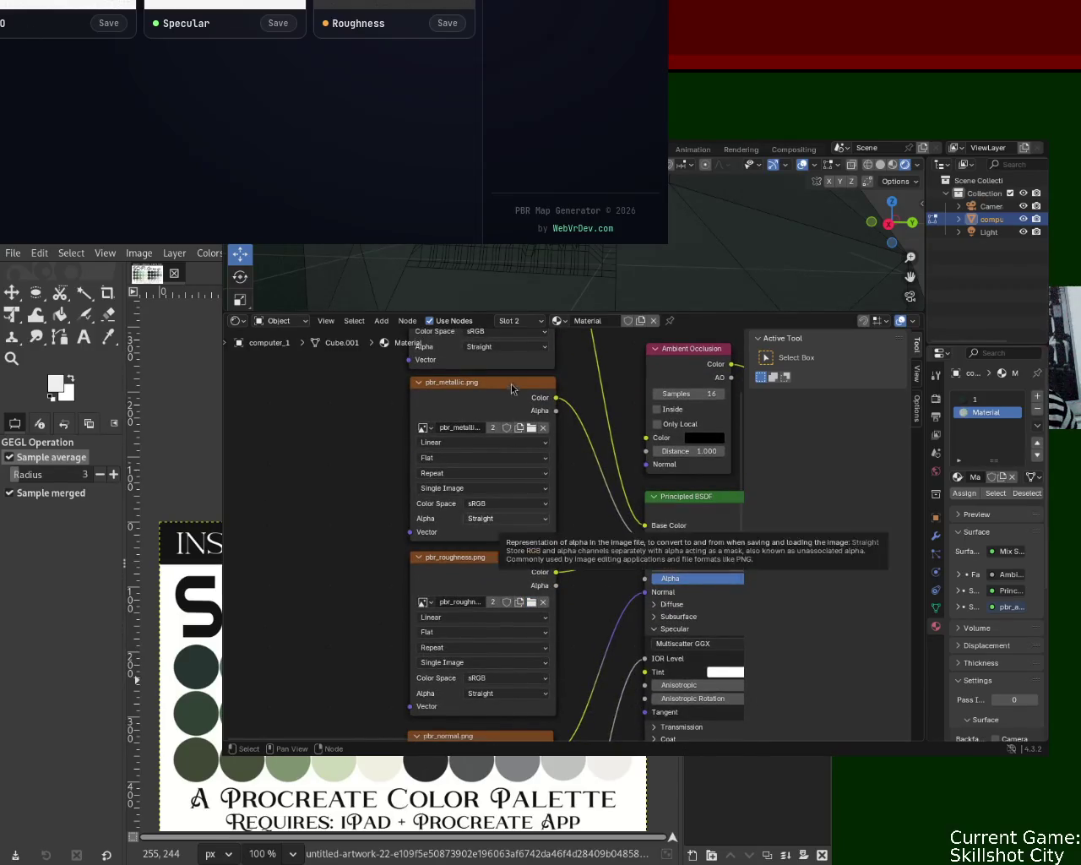
scroll(535, 584, "down", 5, "shift")
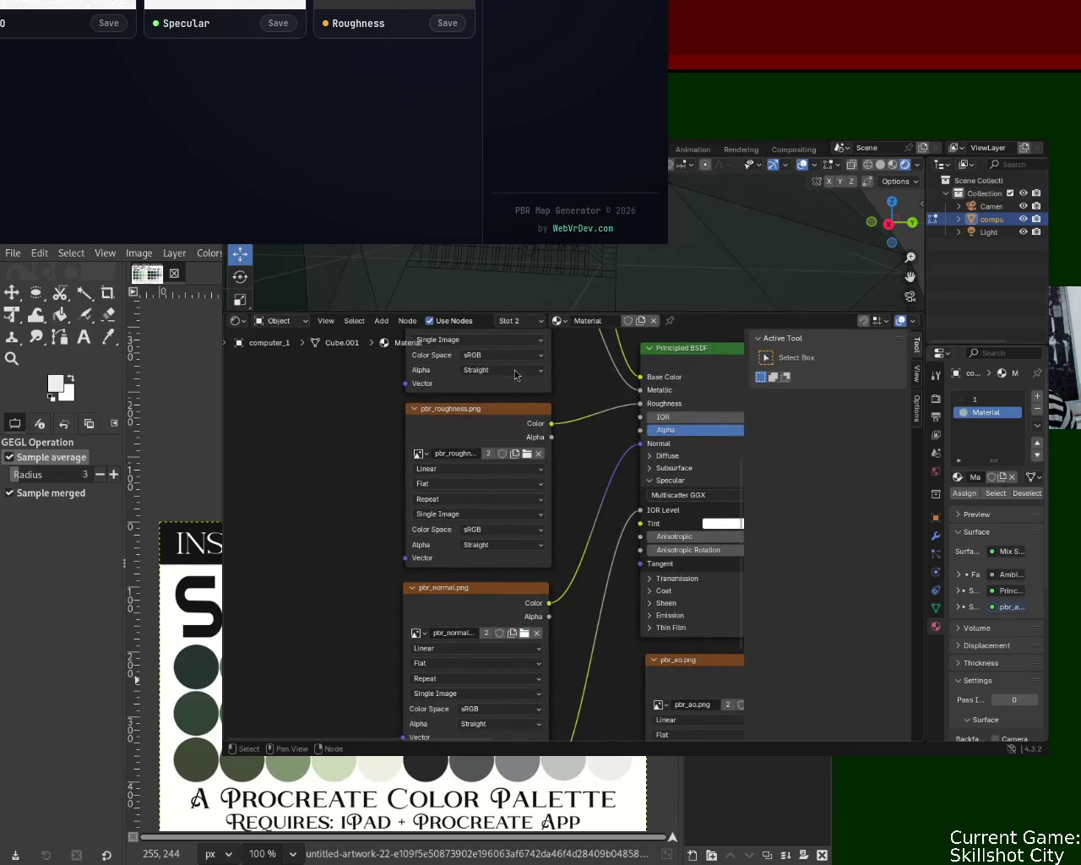
scroll(519, 581, "down", 5, "shift")
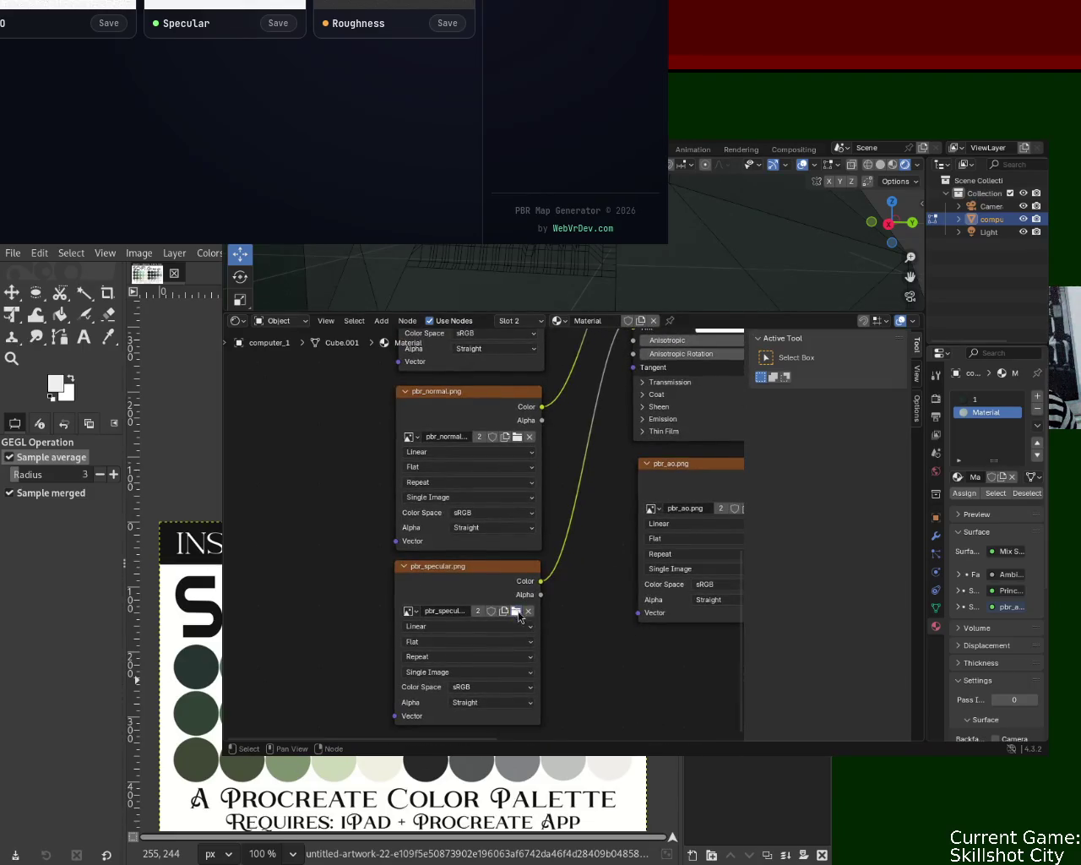
middle_click_drag(615, 639, 386, 620)
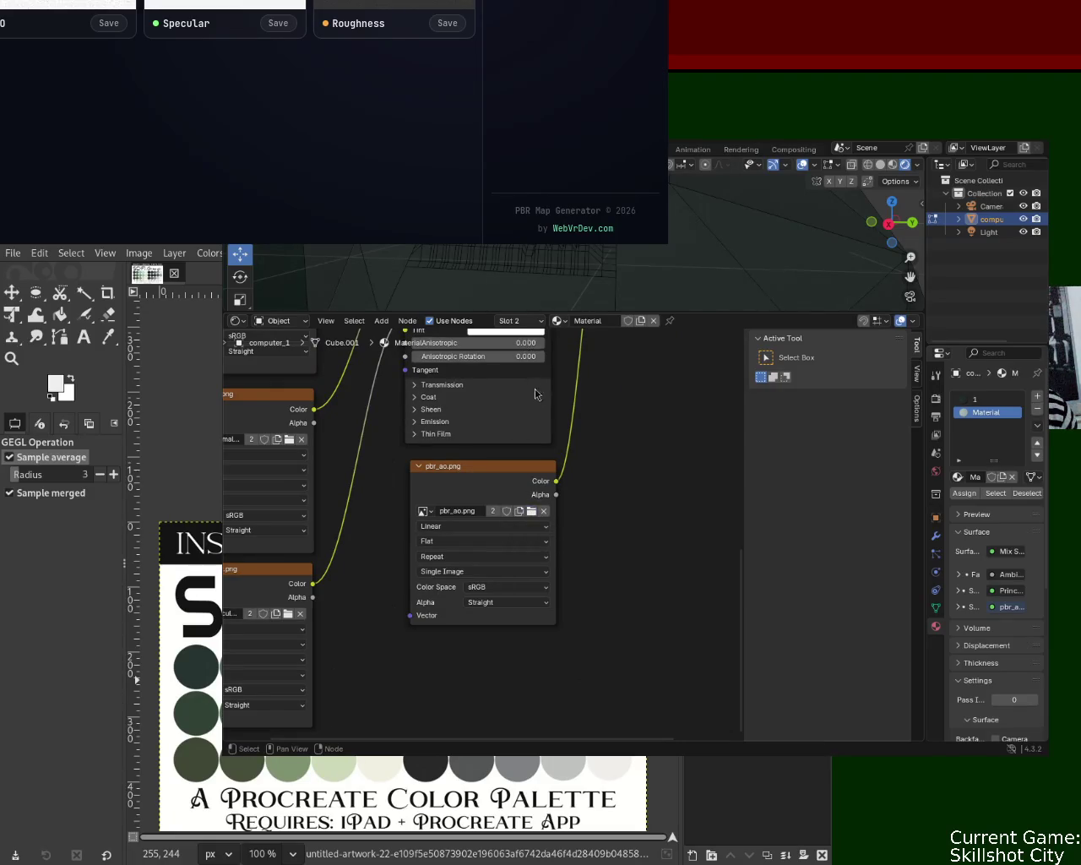
middle_click_drag(528, 341, 579, 541)
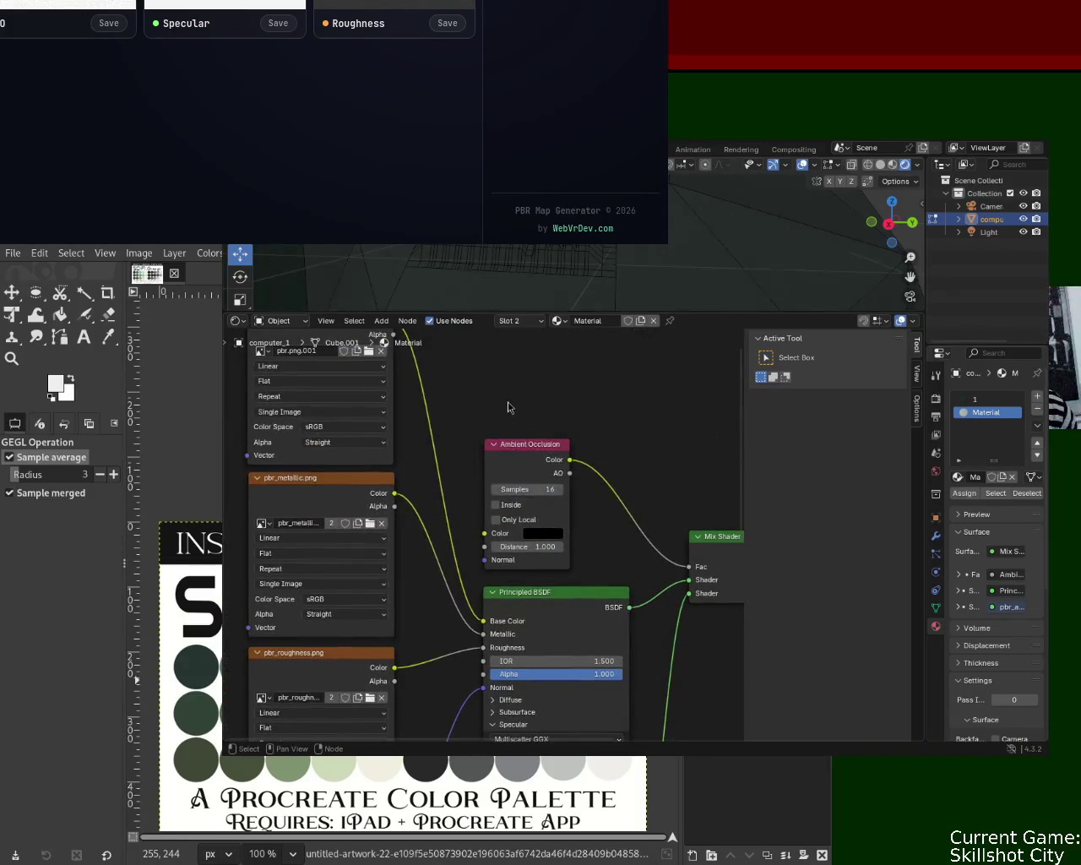
Step: Rename the material to '4', forcing the name over the existing '4.001'
double_click(989, 414)
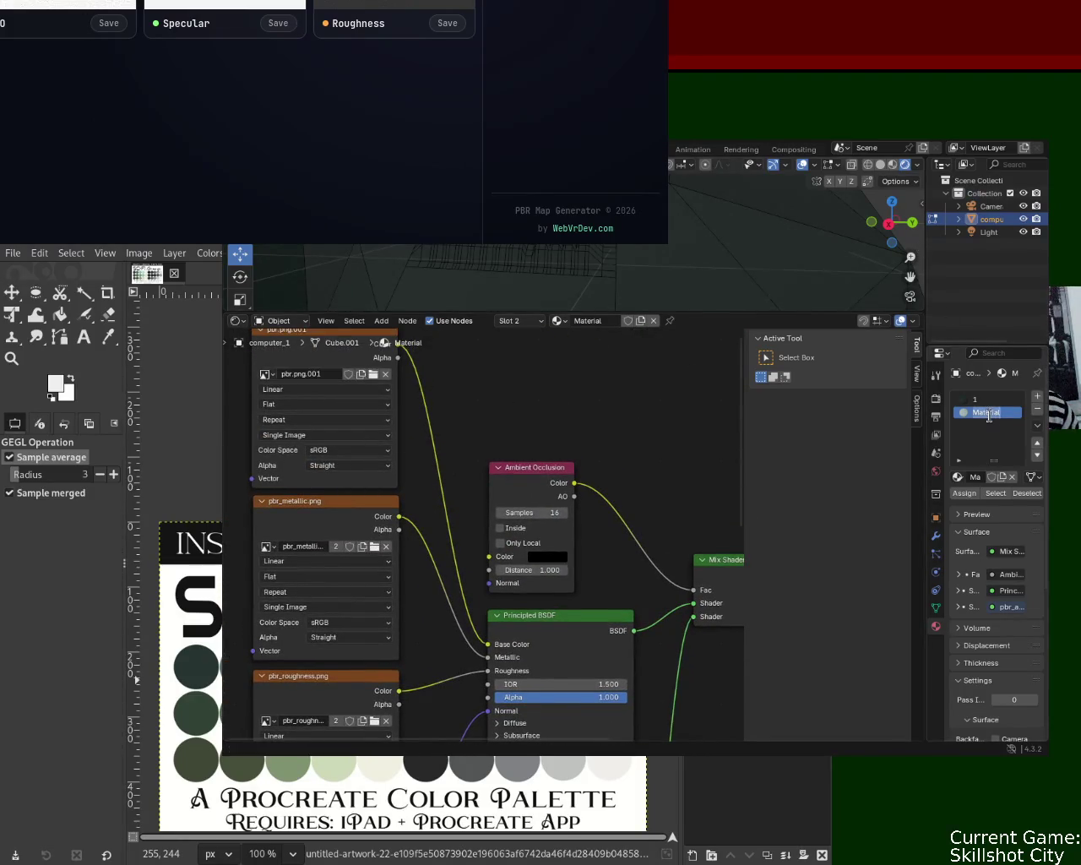
type("4")
key("Return")
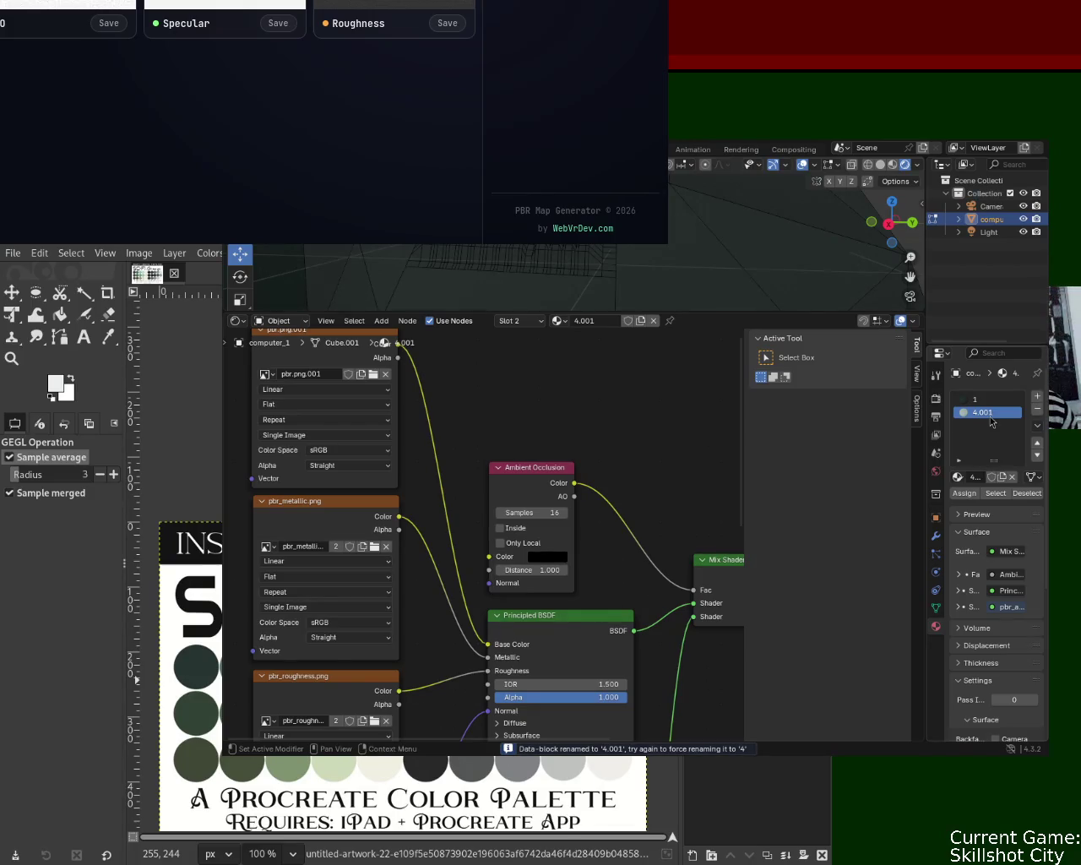
double_click(982, 412)
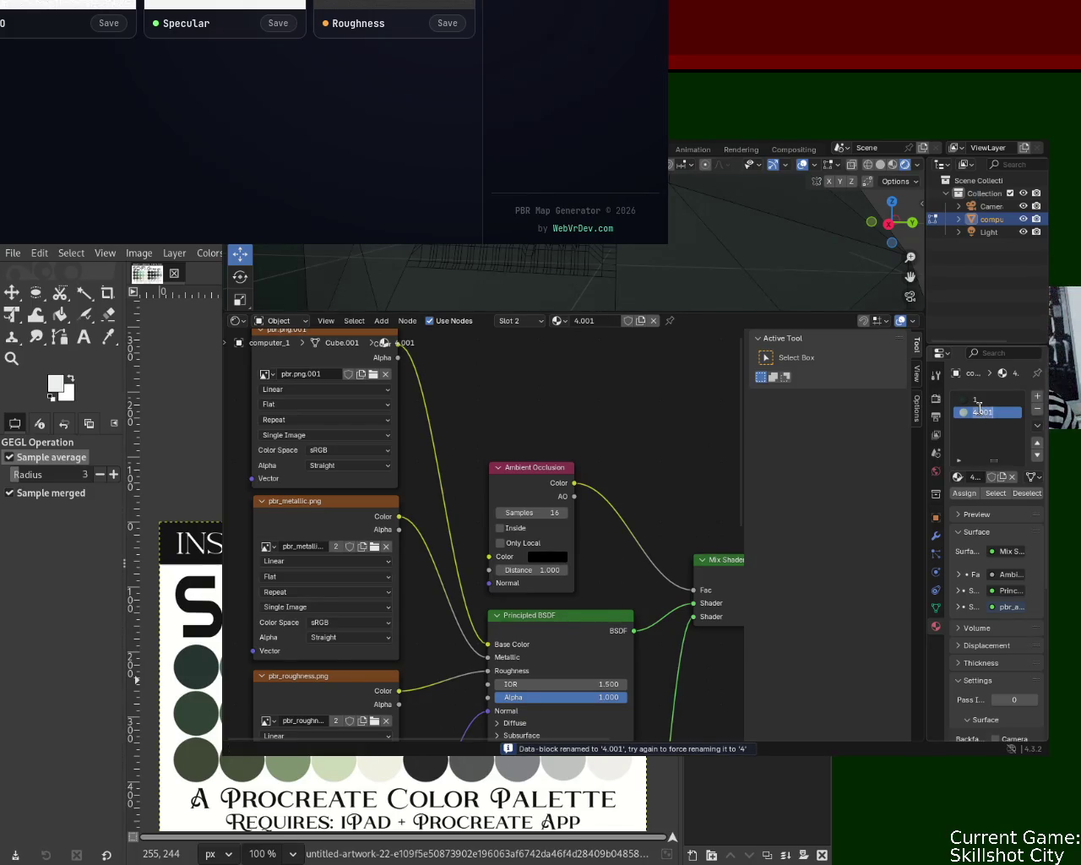
type("4")
key("Return")
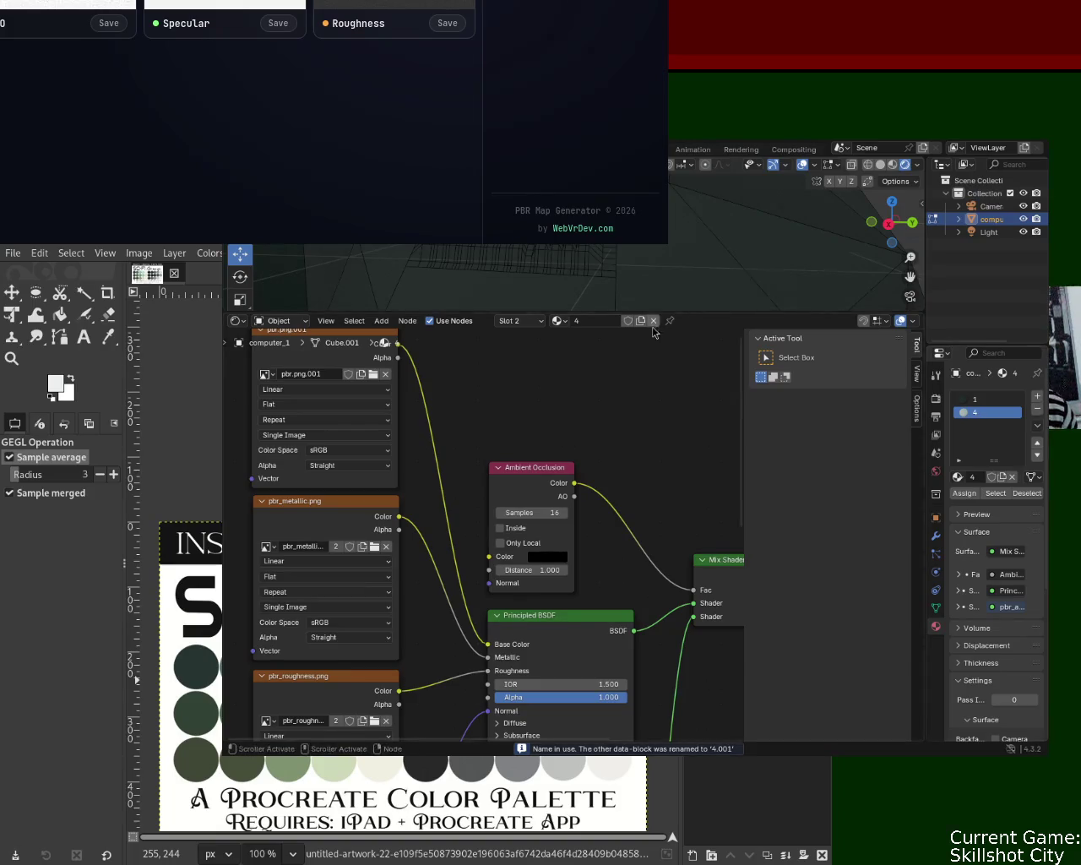
left_click_drag(662, 313, 662, 697)
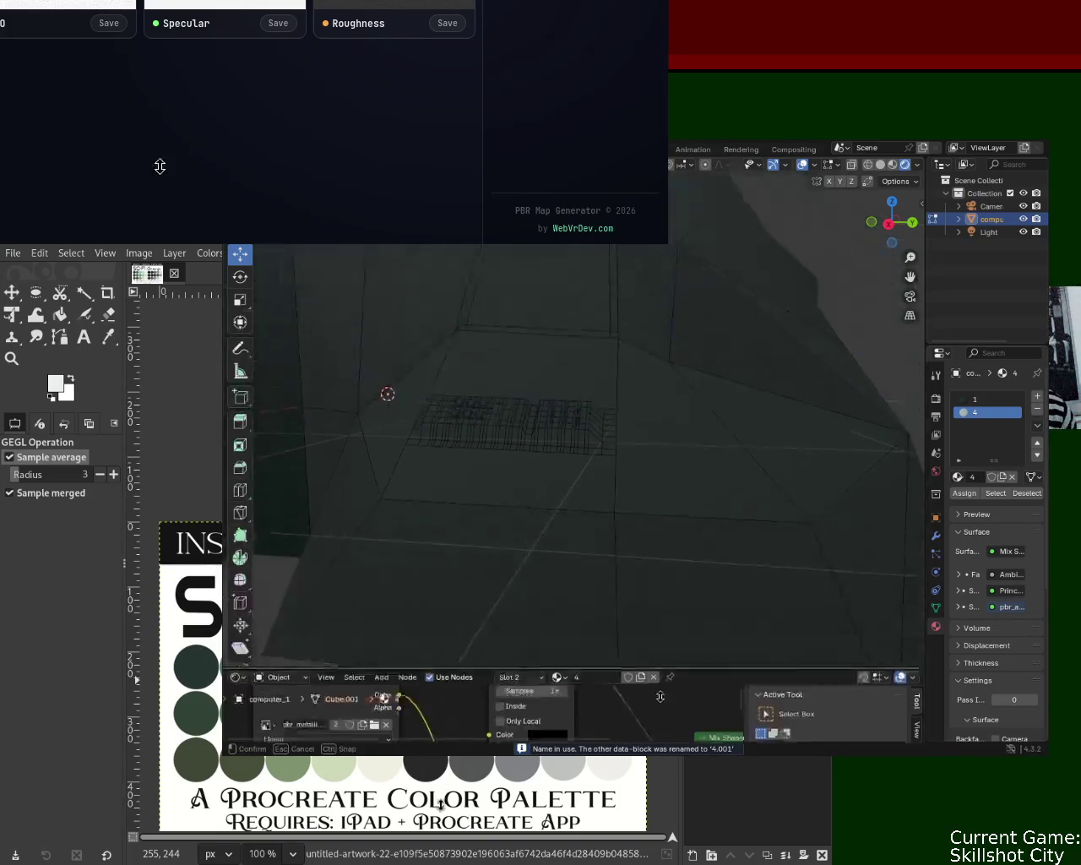
Step: Assign the light material to the computer's screen face and orbit to check it against the dark body
middle_click_drag(635, 352, 157, 350)
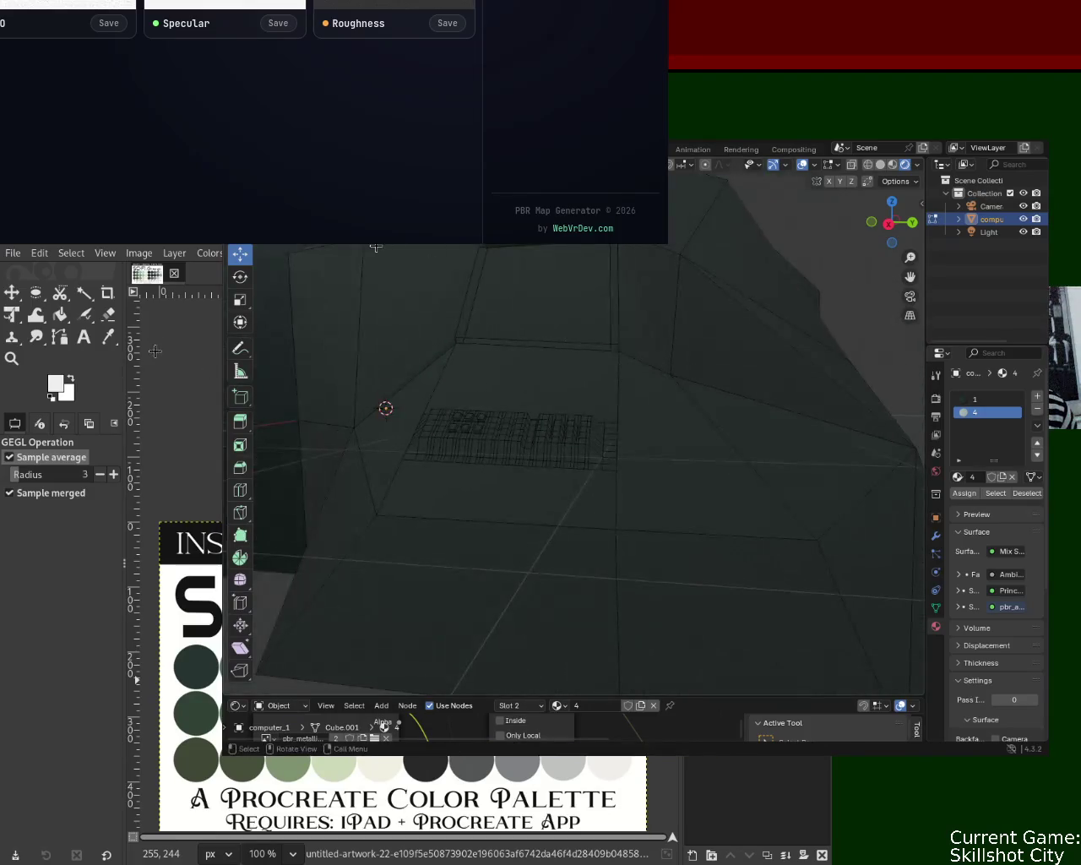
left_click(565, 295)
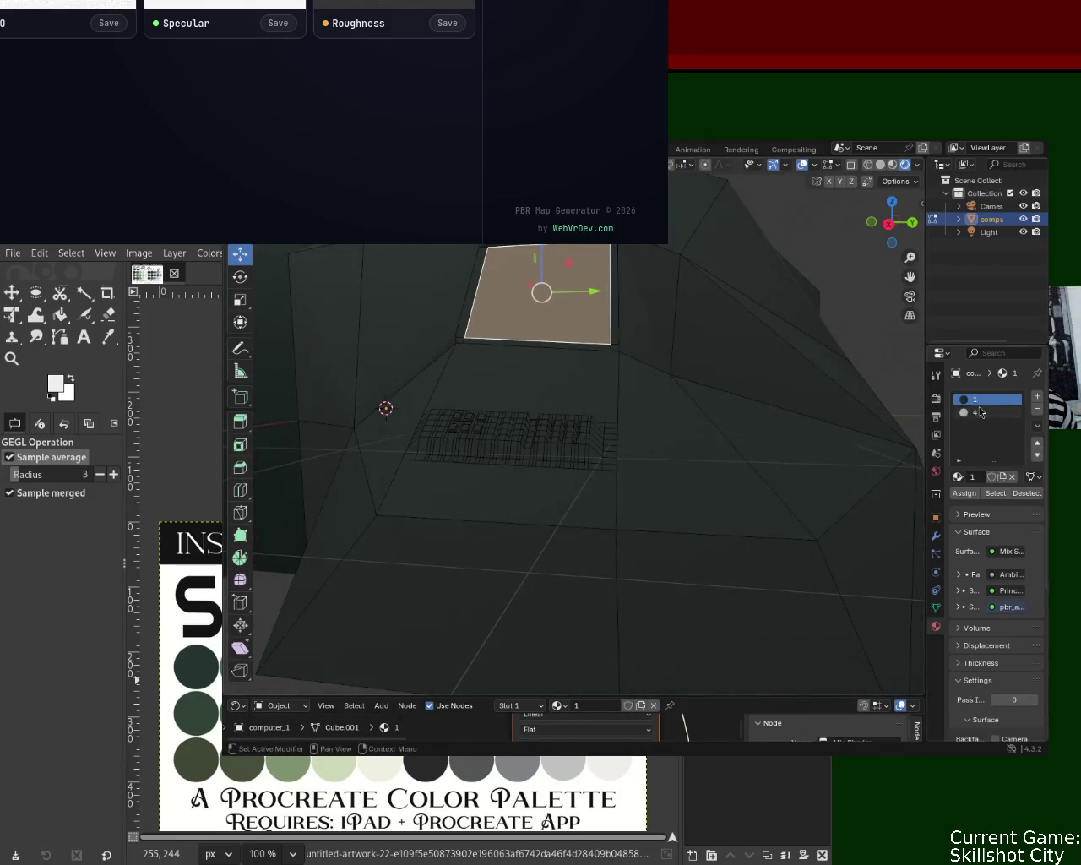
left_click(966, 500)
mouse_move(617, 326)
middle_mouse_down()
mouse_move(582, 273)
mouse_move(519, 244)
mouse_move(649, 330)
middle_mouse_up()
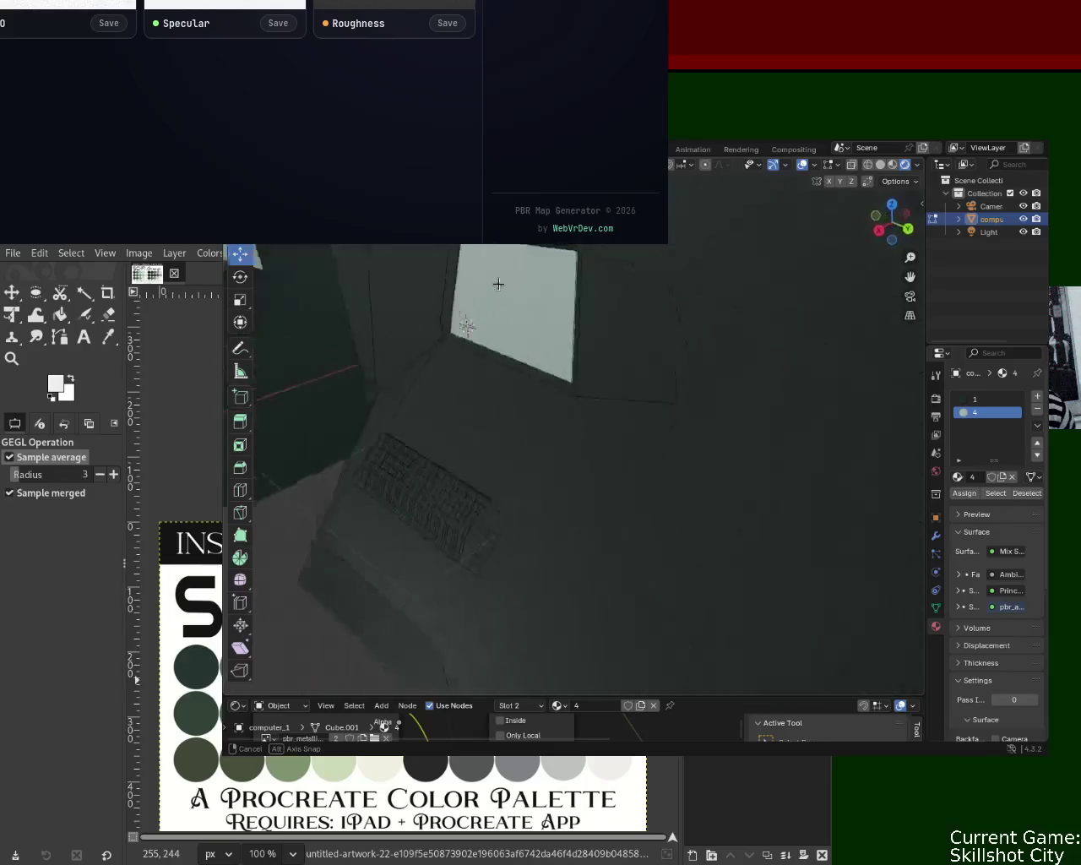
scroll(625, 340, "up", 3)
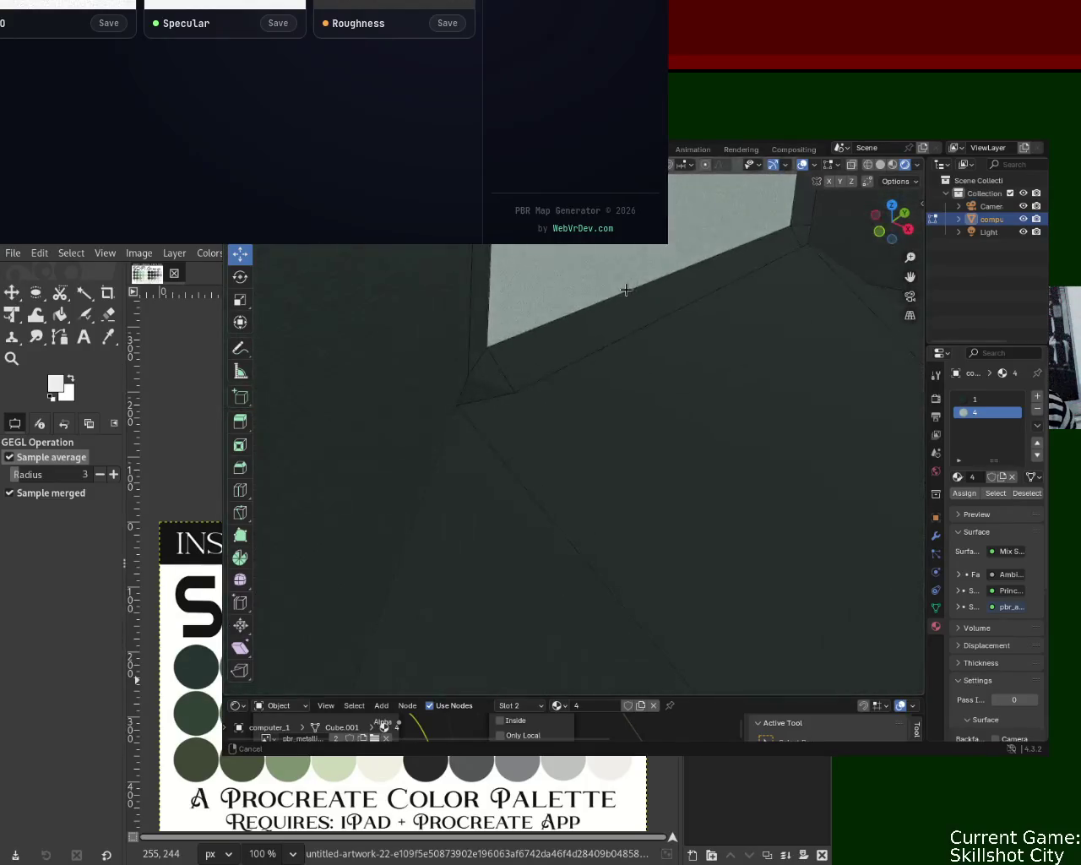
scroll(617, 282, "up", 3)
mouse_move(601, 383)
middle_mouse_down()
mouse_move(543, 415)
mouse_move(598, 444)
mouse_move(654, 431)
mouse_move(672, 498)
mouse_move(589, 424)
mouse_move(611, 393)
mouse_move(642, 394)
mouse_move(659, 415)
mouse_move(651, 434)
mouse_move(543, 412)
mouse_move(571, 381)
mouse_move(610, 429)
mouse_move(632, 379)
mouse_move(636, 342)
mouse_move(562, 330)
middle_mouse_up()
scroll(591, 442, "down", 3)
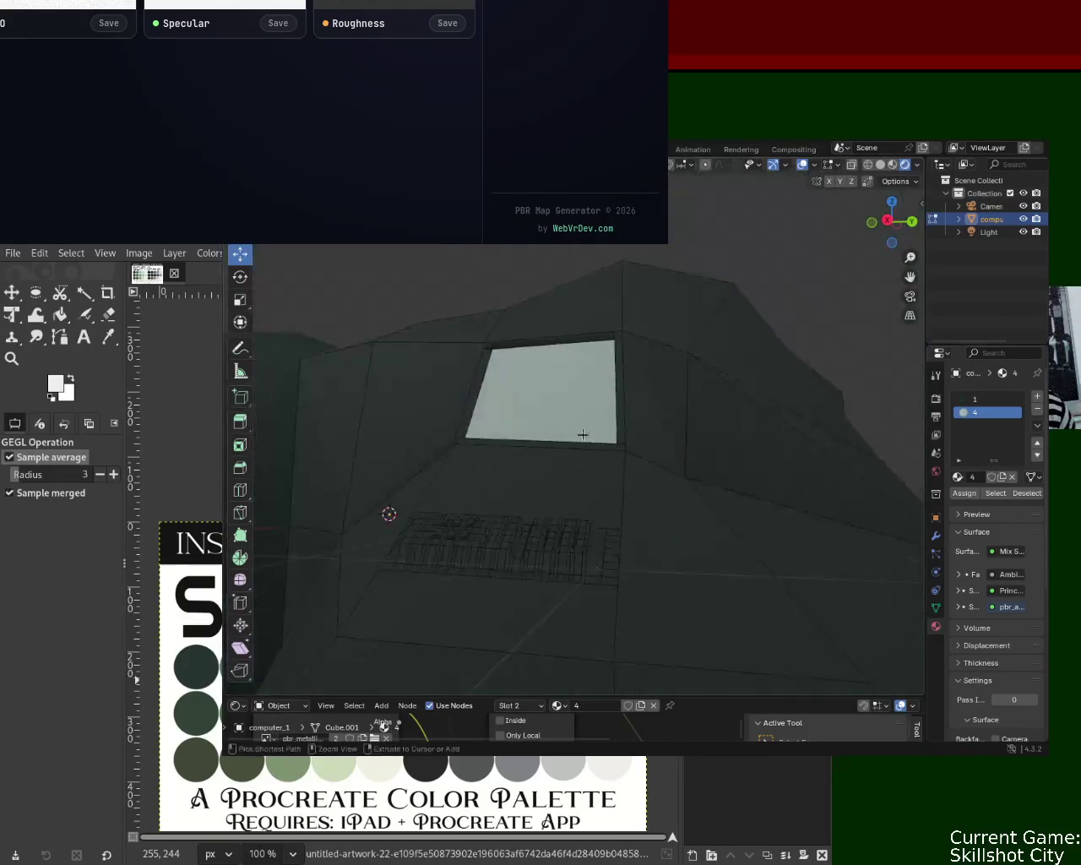
middle_click_drag(591, 442, 628, 415)
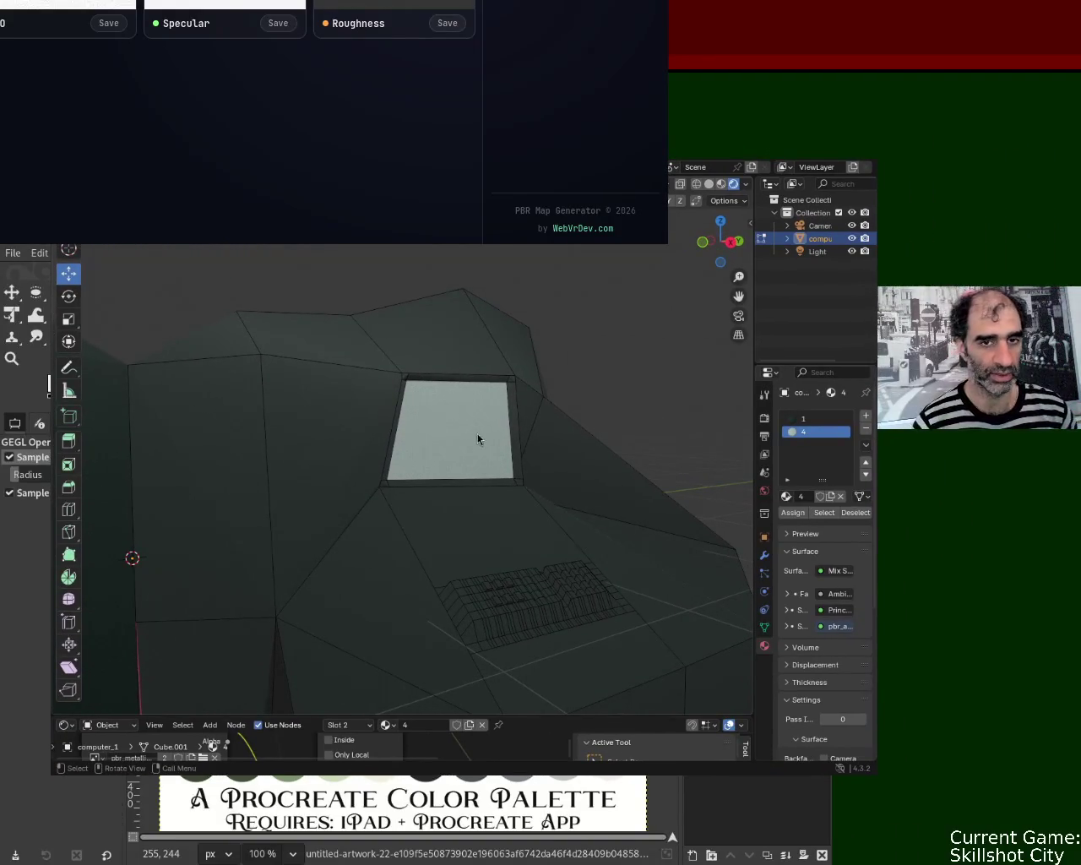
Step: Orbit and zoom to frame the computer models, then render an image with F12
mouse_move(591, 485)
middle_mouse_down()
mouse_move(425, 526)
mouse_move(319, 437)
mouse_move(434, 521)
mouse_move(273, 476)
middle_mouse_up()
scroll(375, 383, "up", 5)
mouse_move(375, 383)
middle_mouse_down()
mouse_move(396, 397)
mouse_move(377, 362)
mouse_move(393, 363)
mouse_move(398, 372)
mouse_move(306, 357)
mouse_move(236, 370)
mouse_move(379, 386)
mouse_move(391, 403)
mouse_move(307, 360)
mouse_move(366, 439)
mouse_move(330, 387)
mouse_move(357, 330)
mouse_move(394, 428)
mouse_move(375, 436)
mouse_move(453, 509)
mouse_move(363, 451)
mouse_move(429, 372)
middle_mouse_up()
scroll(428, 372, "up", 5)
scroll(430, 374, "down", 2)
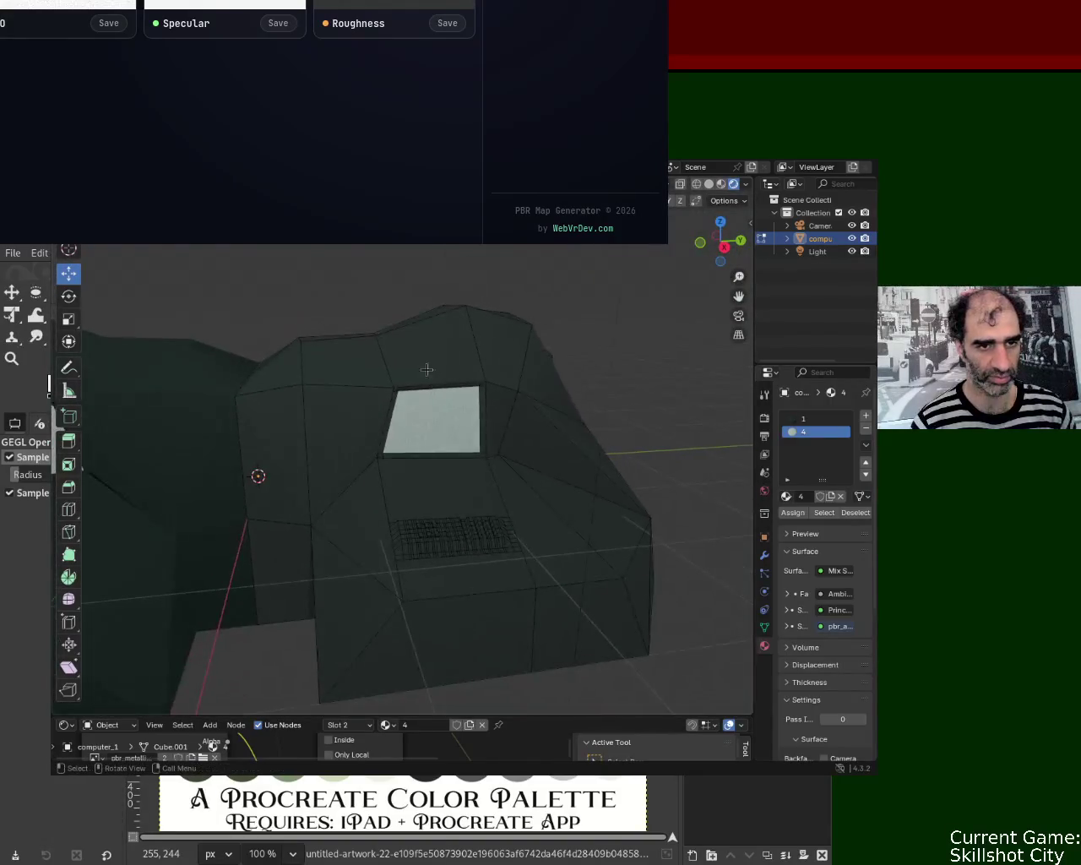
left_click(135, 166)
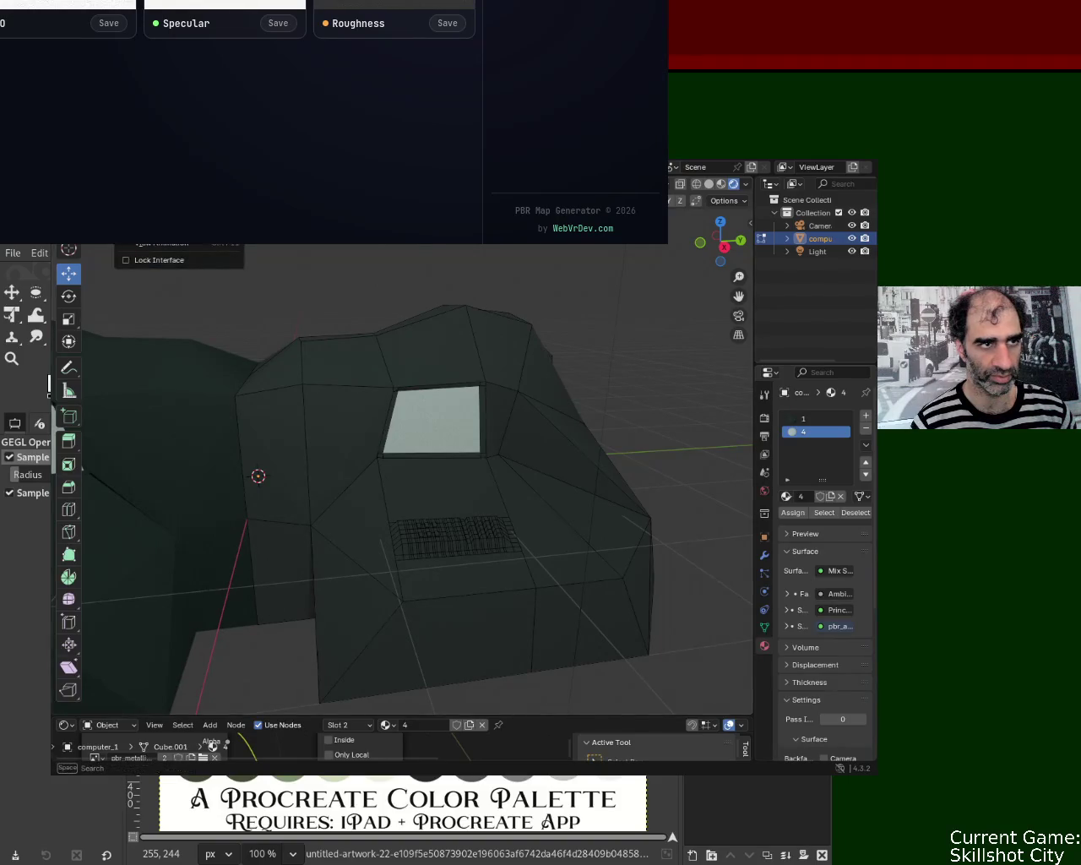
key("F12")
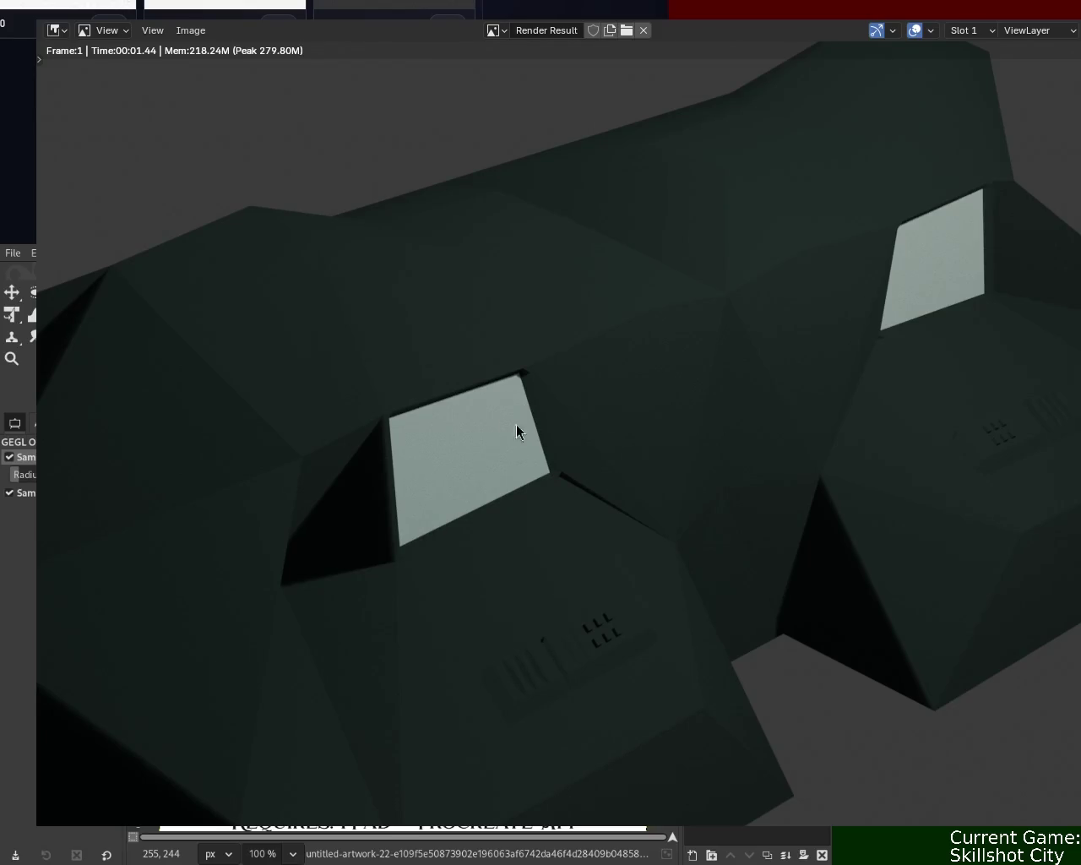
Step: Pan over the render of the two computers, then close the render window with Esc
mouse_move(769, 369)
middle_mouse_down()
mouse_move(476, 427)
mouse_move(714, 303)
middle_mouse_up()
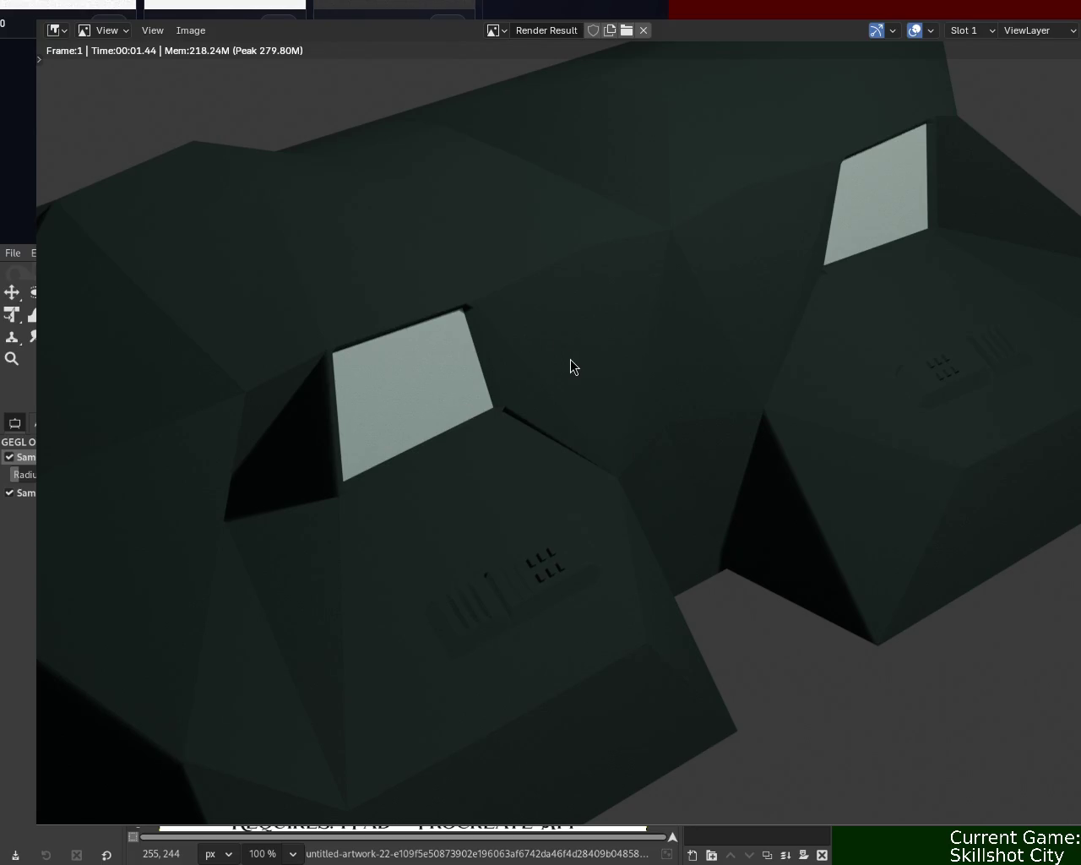
key("Escape")
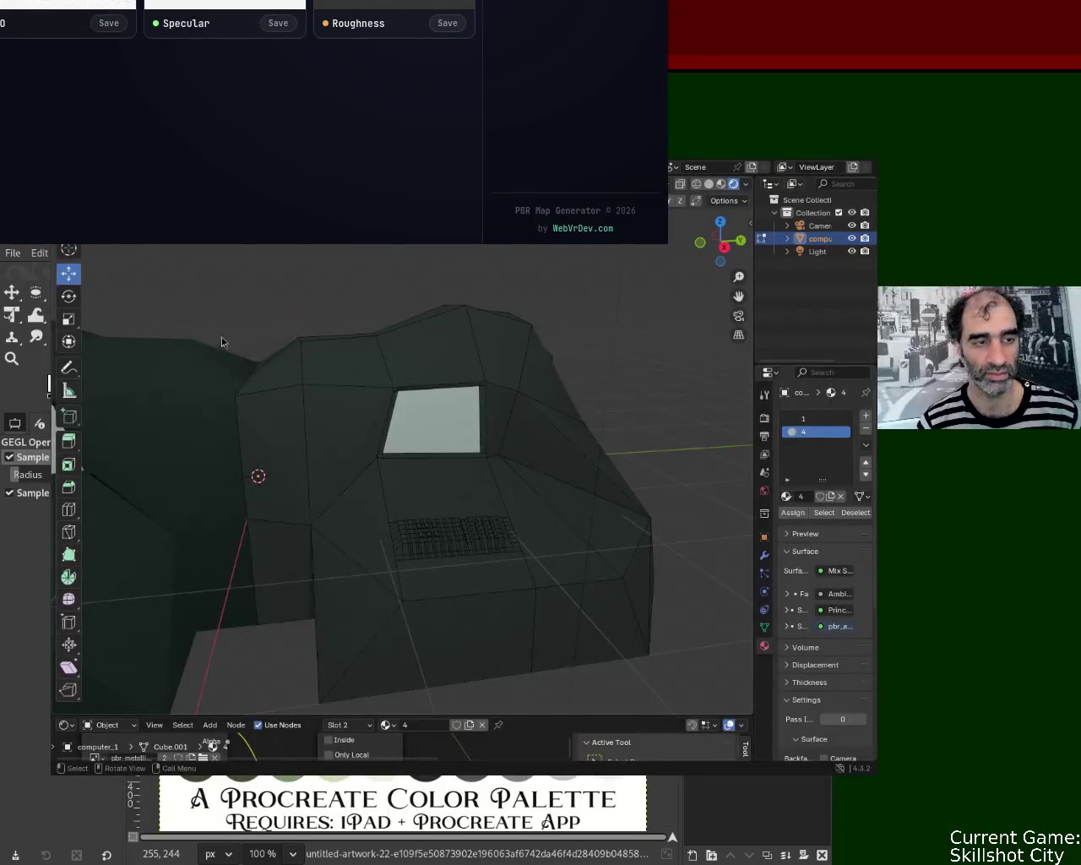
mouse_move(587, 501)
middle_mouse_down()
mouse_move(202, 452)
mouse_move(400, 488)
mouse_move(455, 415)
middle_mouse_up()
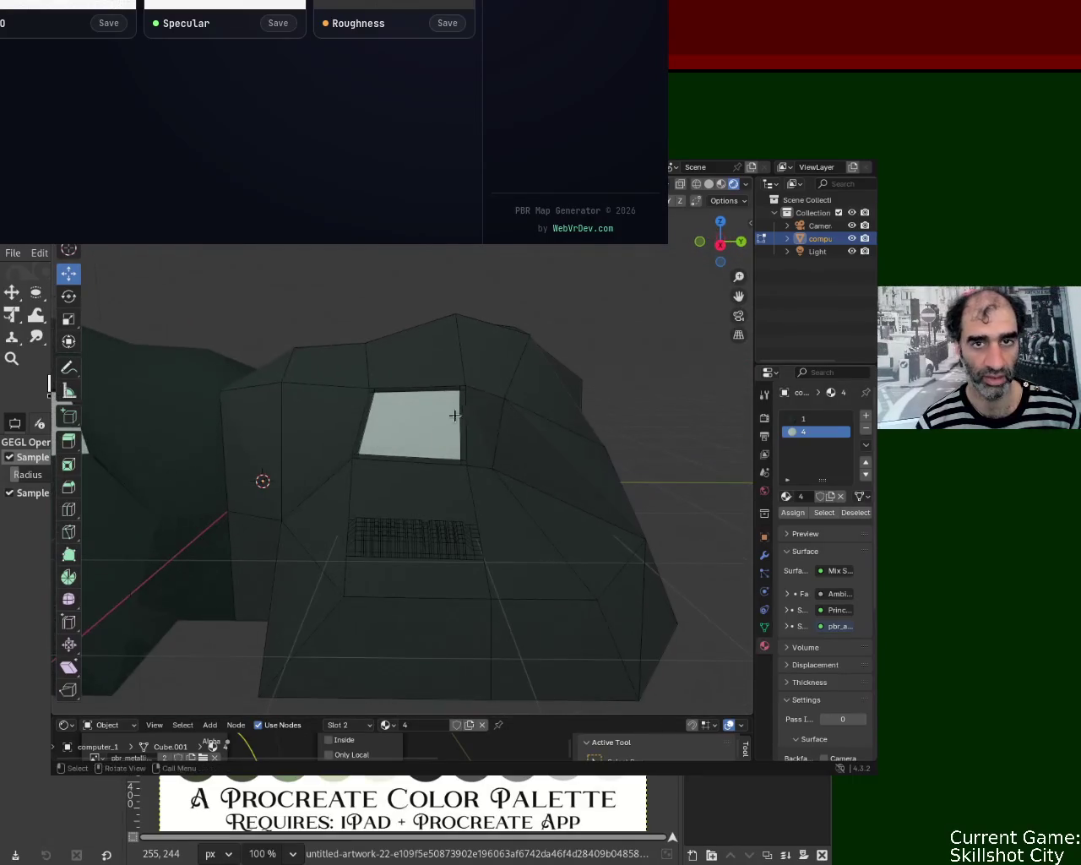
left_click(721, 184)
mouse_move(521, 447)
middle_mouse_down()
mouse_move(411, 469)
mouse_move(485, 415)
mouse_move(615, 368)
mouse_move(459, 401)
mouse_move(456, 355)
mouse_move(419, 367)
mouse_move(386, 386)
mouse_move(381, 422)
mouse_move(398, 482)
middle_mouse_up()
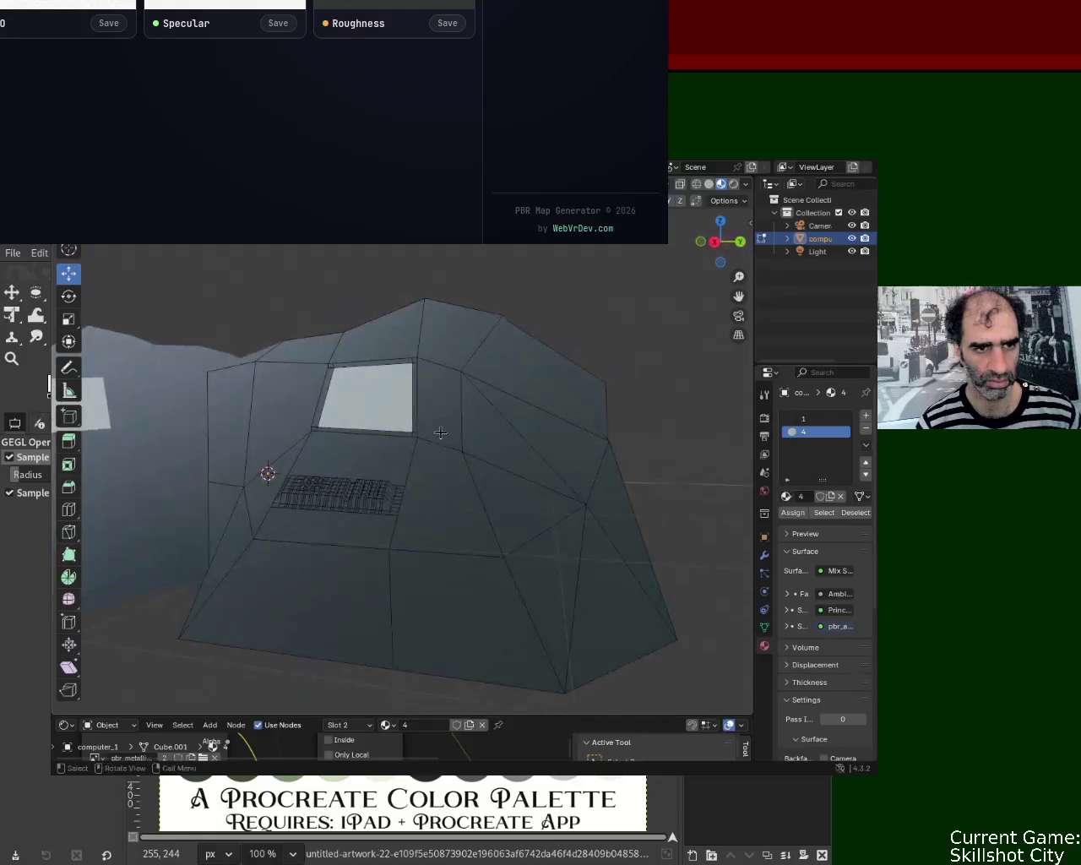
scroll(431, 439, "up", 6)
scroll(441, 394, "up", 2)
scroll(442, 396, "down", 2)
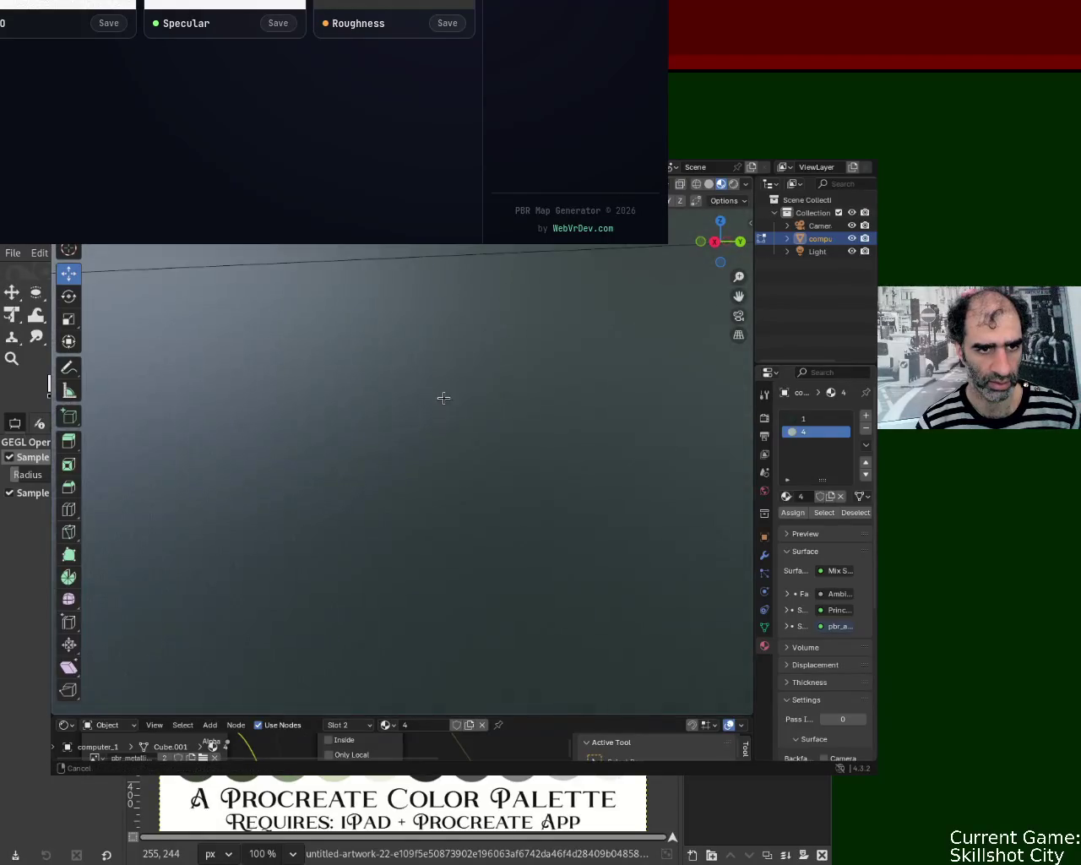
scroll(444, 410, "down", 1)
scroll(444, 410, "up", 2)
scroll(444, 403, "up", 2)
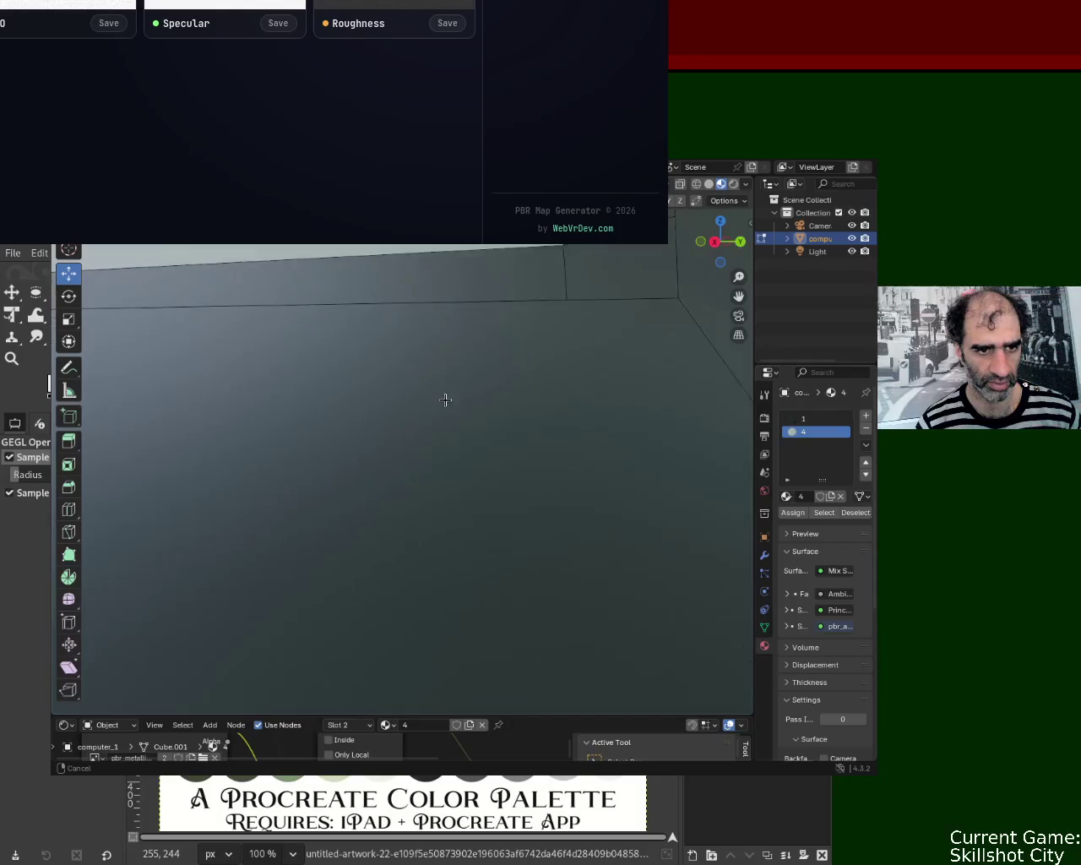
scroll(446, 397, "up", 1)
scroll(445, 393, "down", 3)
scroll(445, 394, "up", 3)
scroll(445, 400, "down", 2)
scroll(445, 399, "up", 1)
scroll(445, 398, "up", 1)
scroll(448, 397, "up", 1)
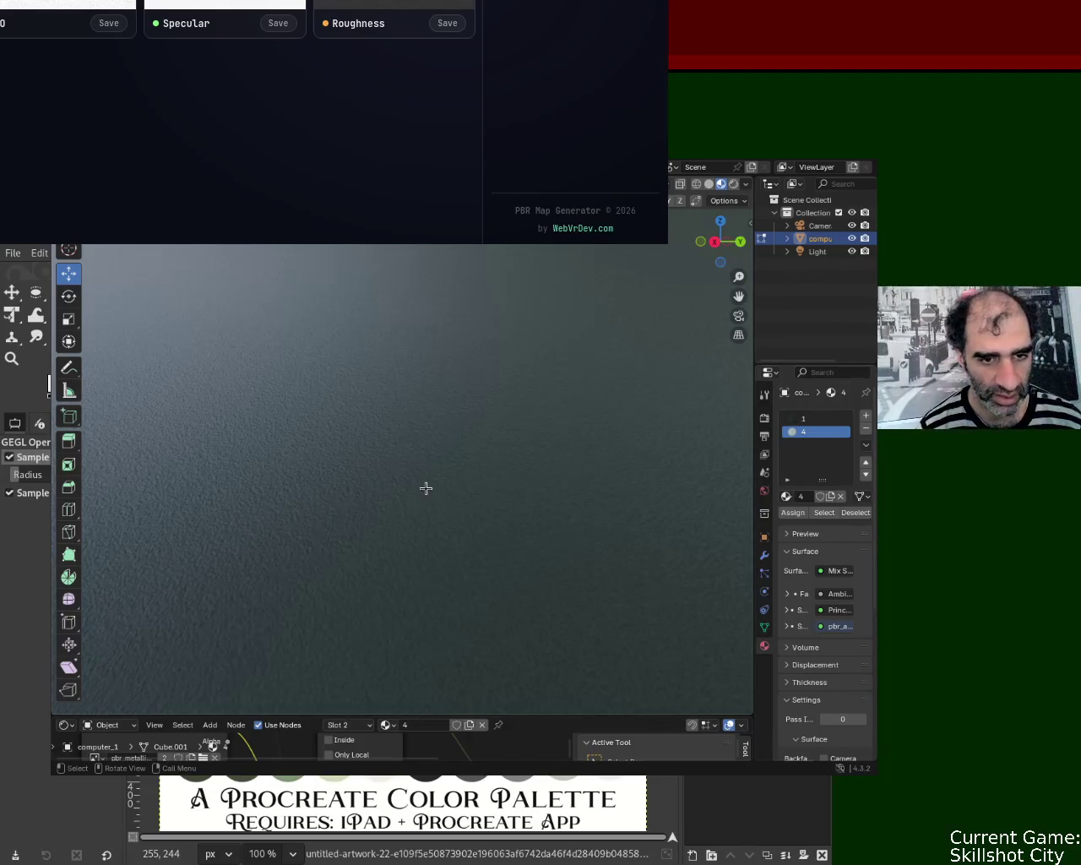
middle_click_drag(426, 488, 444, 487)
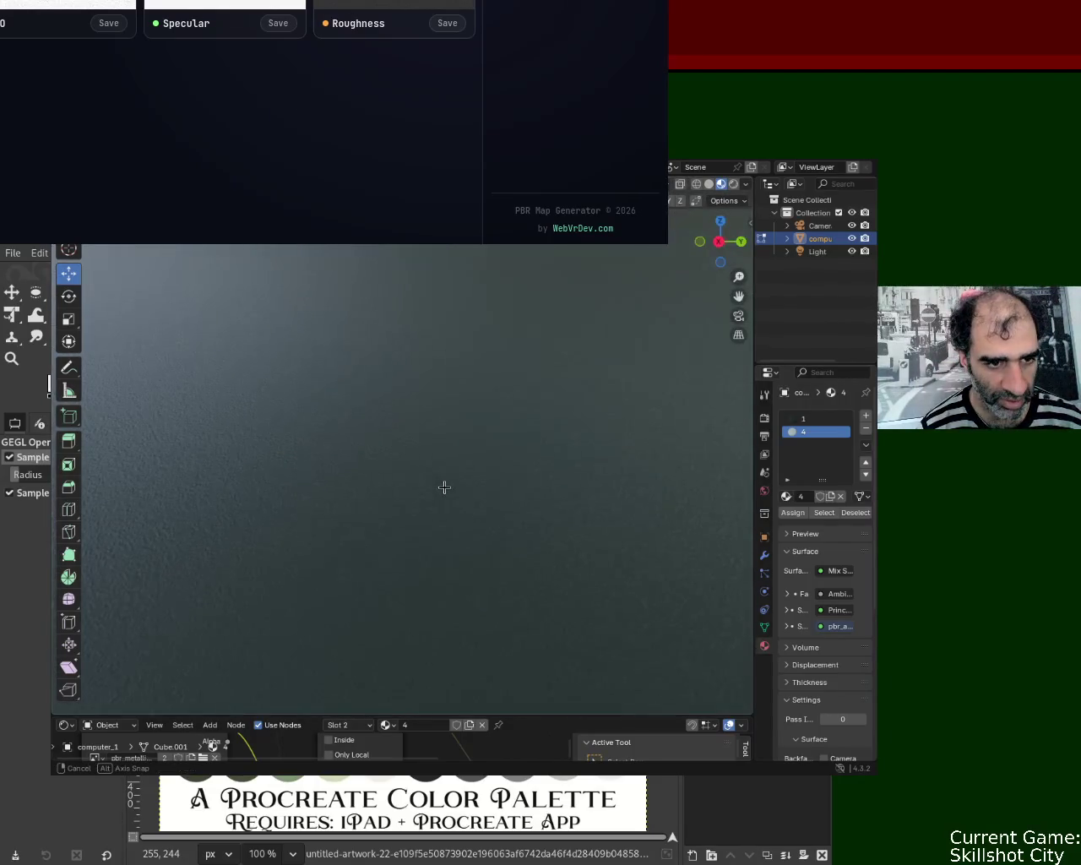
mouse_move(444, 487)
middle_mouse_down("ctrl")
mouse_move(446, 593)
mouse_move(455, 498)
middle_mouse_up("ctrl")
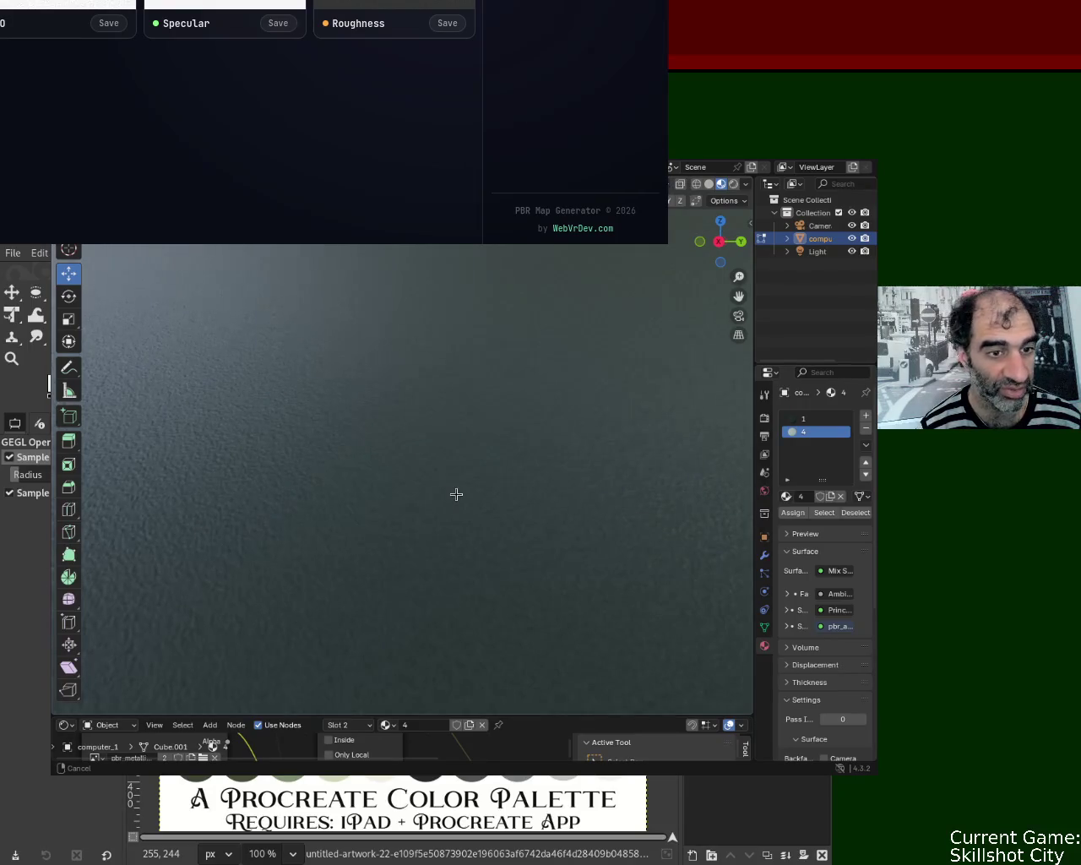
middle_click_drag(456, 494, 457, 495, "ctrl")
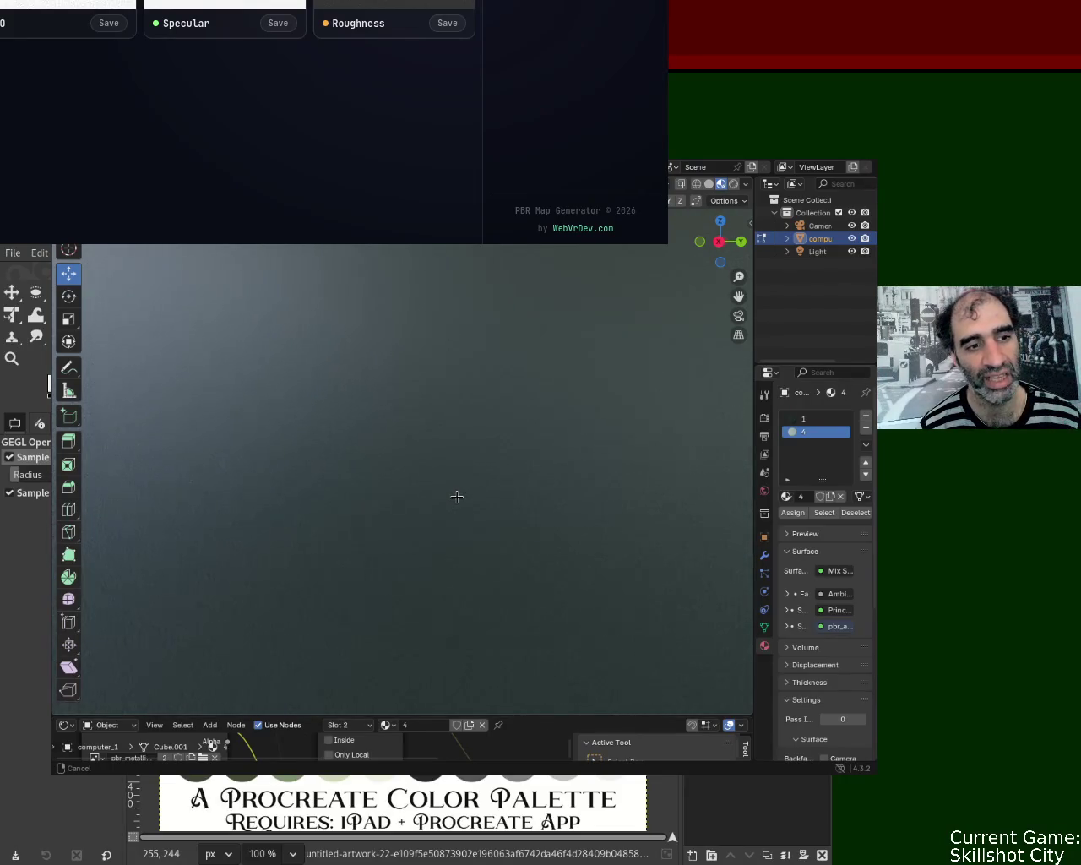
mouse_move(457, 496)
middle_mouse_down("ctrl")
mouse_move(421, 488)
mouse_move(441, 548)
middle_mouse_up("ctrl")
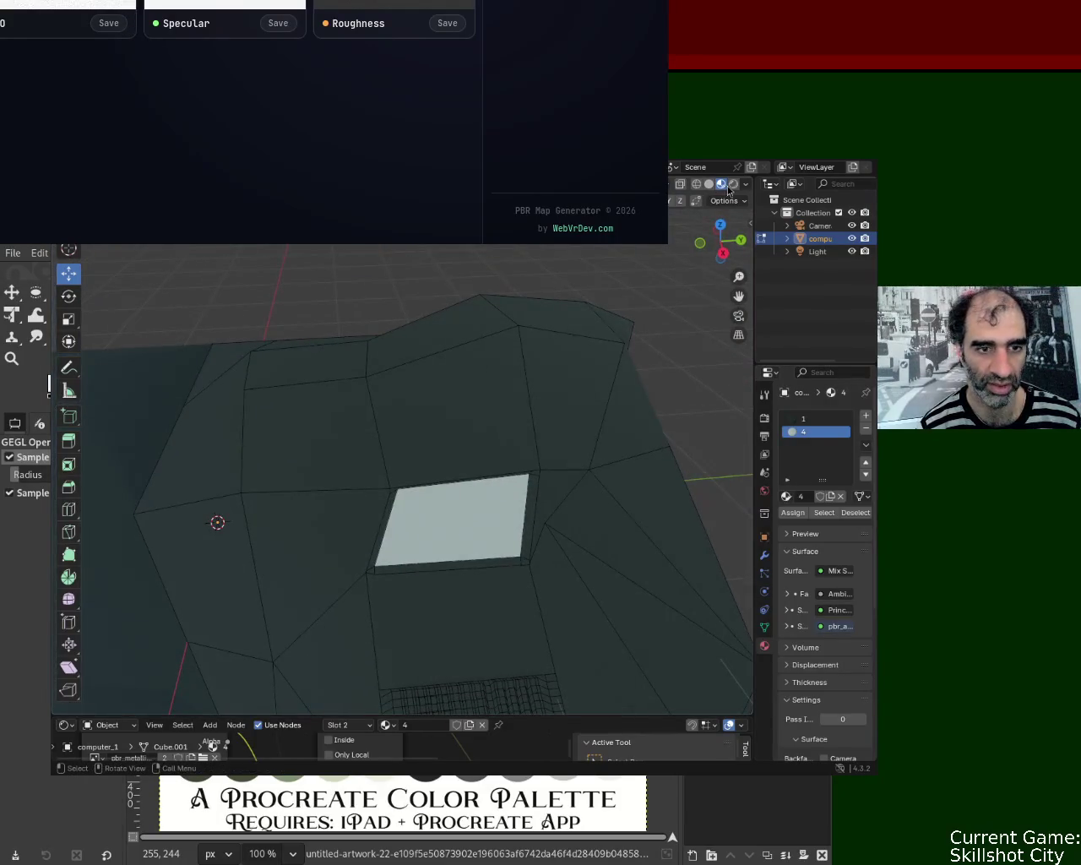
Step: Preview the model in Rendered shading and zoom in on the screen face's noise texture
left_click(729, 186)
mouse_move(625, 389)
middle_mouse_down("ctrl")
mouse_move(497, 410)
mouse_move(499, 371)
middle_mouse_up("ctrl")
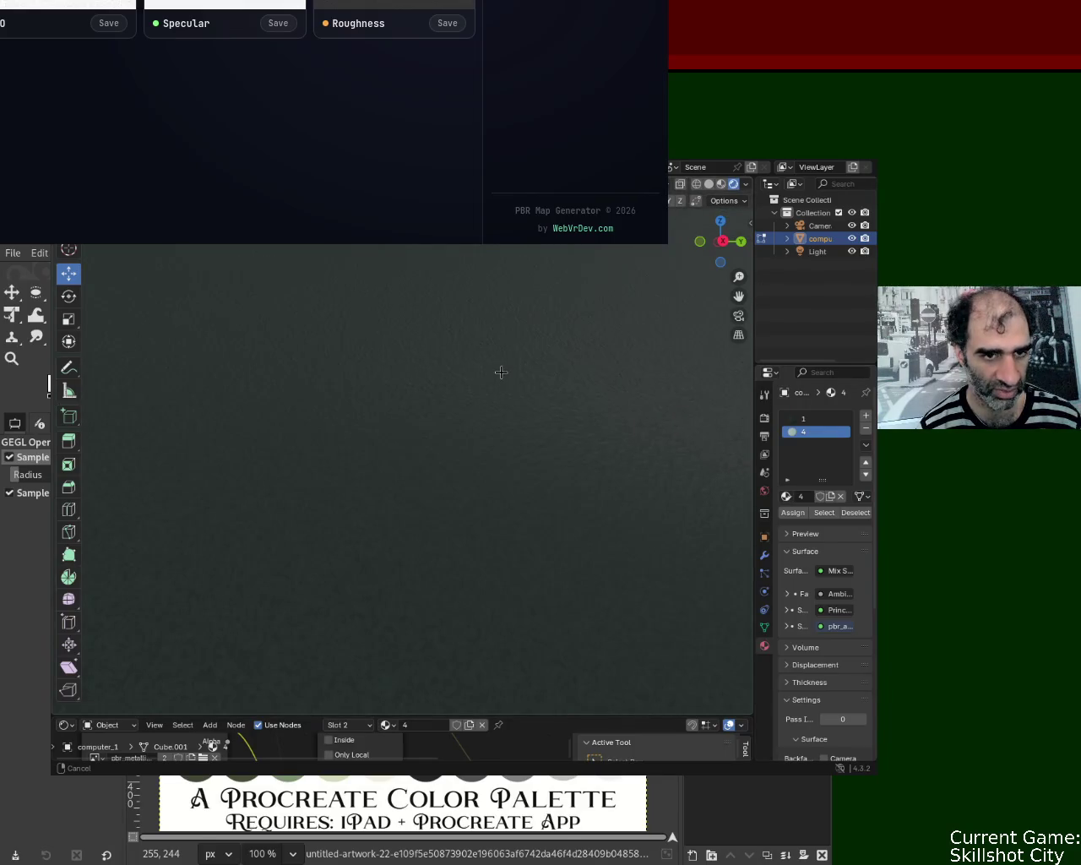
mouse_move(500, 371)
middle_mouse_down("ctrl")
mouse_move(483, 580)
mouse_move(473, 509)
mouse_move(374, 529)
mouse_move(265, 569)
mouse_move(295, 485)
mouse_move(398, 528)
mouse_move(424, 489)
mouse_move(441, 430)
mouse_move(437, 548)
mouse_move(338, 441)
mouse_move(418, 480)
mouse_move(391, 463)
mouse_move(403, 462)
mouse_move(420, 484)
mouse_move(420, 349)
middle_mouse_up("ctrl")
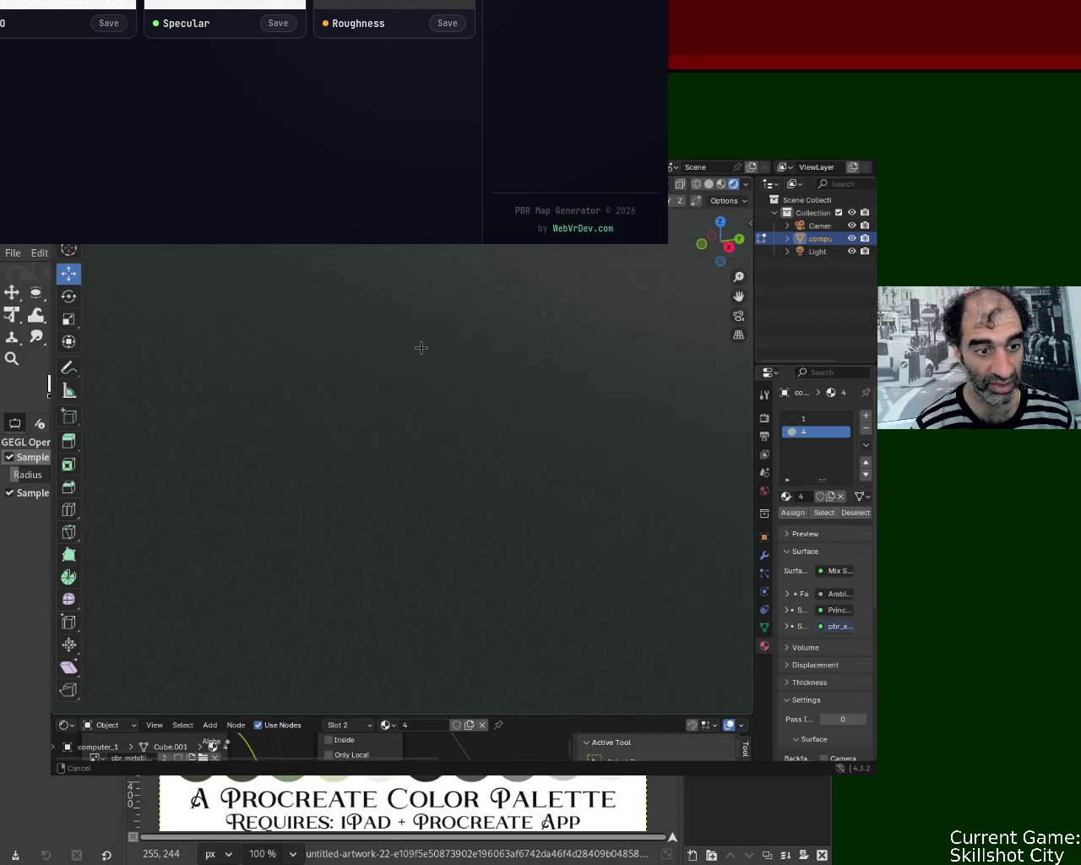
middle_click_drag(421, 347, 423, 348, "ctrl")
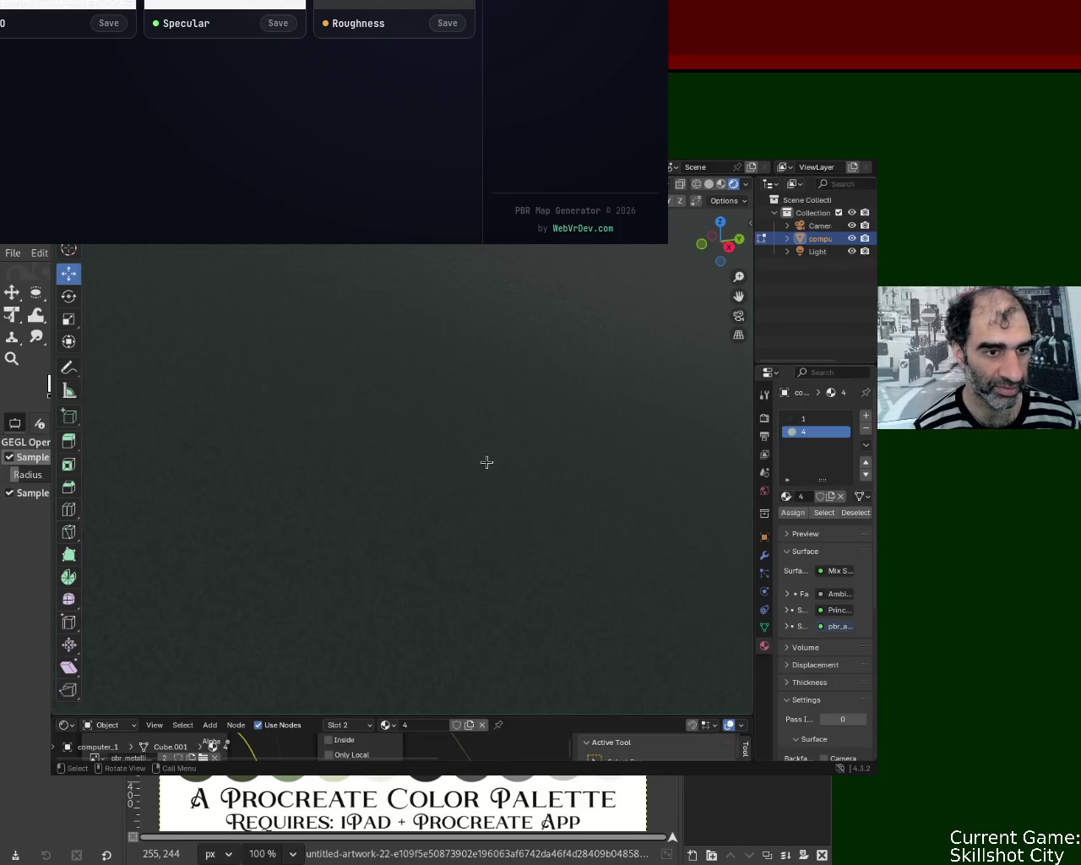
mouse_move(570, 468)
middle_mouse_down()
mouse_move(379, 558)
mouse_move(393, 531)
mouse_move(375, 547)
mouse_move(519, 521)
mouse_move(543, 546)
mouse_move(506, 526)
mouse_move(501, 487)
middle_mouse_up()
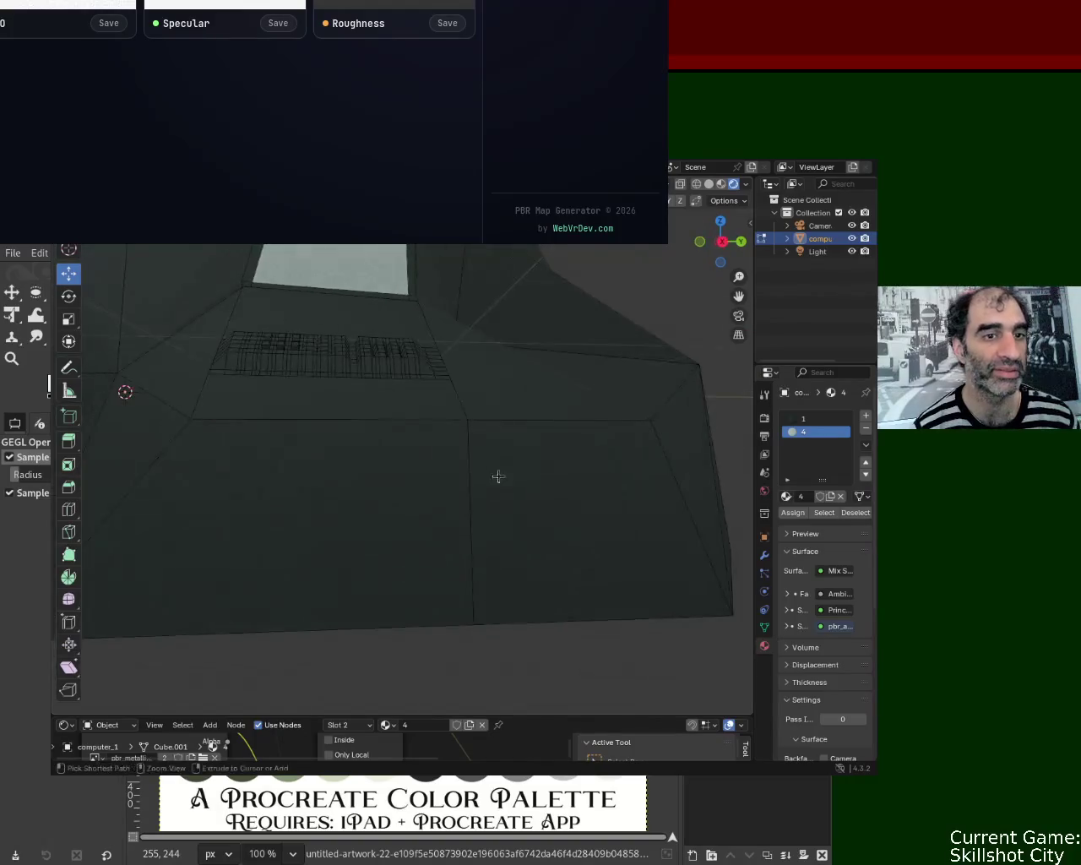
Step: Hide the viewport overlays and view the shaded model close up
scroll(500, 487, "down", 5)
mouse_move(374, 413)
middle_mouse_down()
mouse_move(405, 487)
mouse_move(459, 434)
mouse_move(541, 586)
mouse_move(302, 475)
mouse_move(380, 473)
mouse_move(446, 451)
middle_mouse_up()
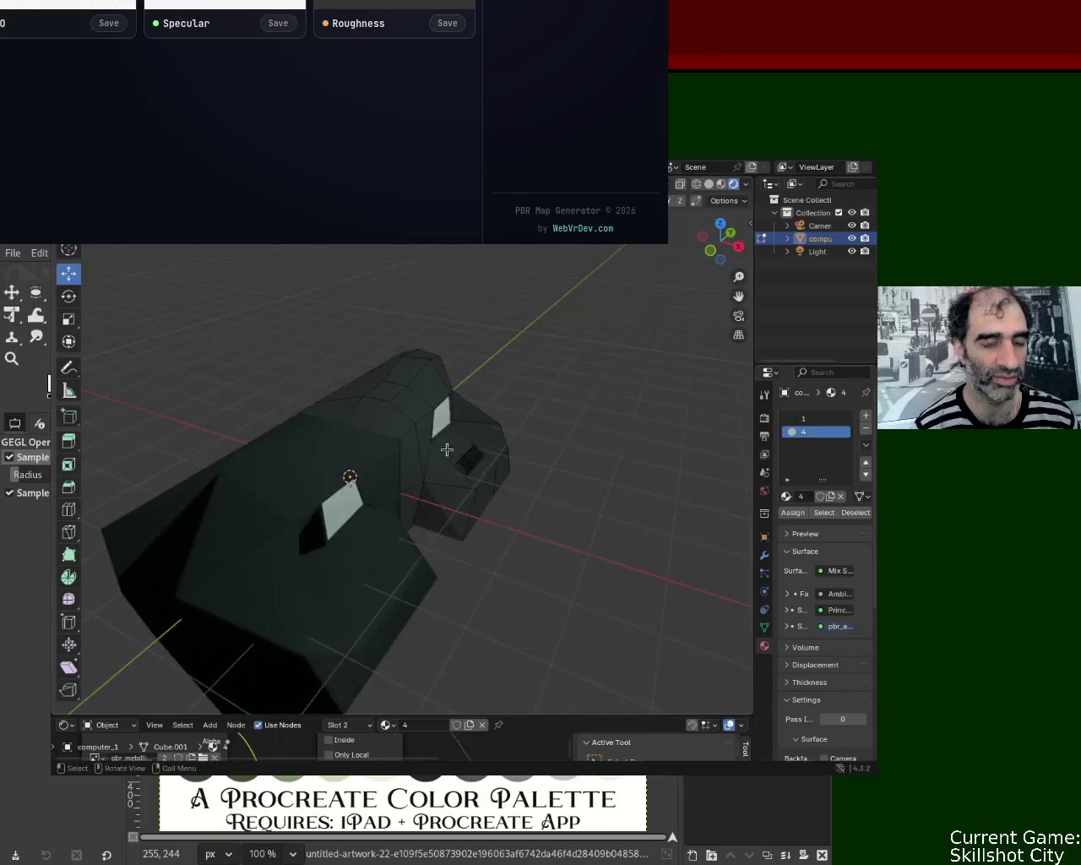
left_click(667, 183)
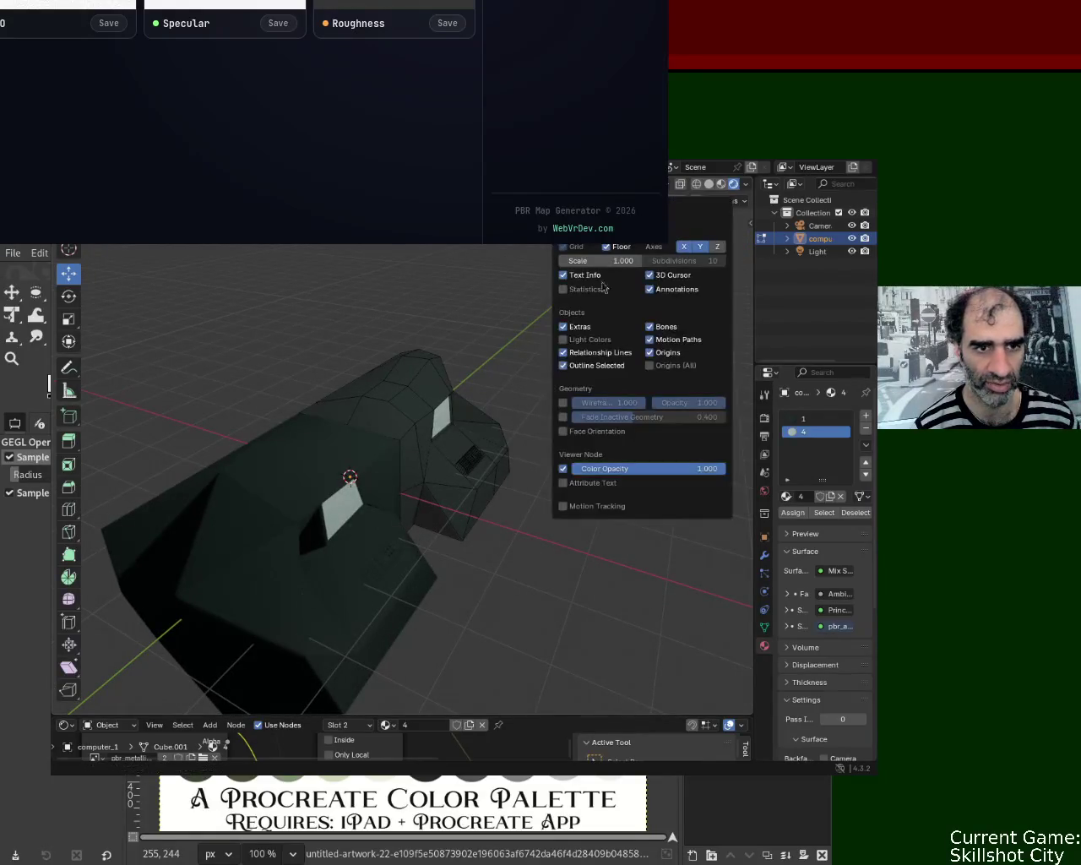
mouse_move(349, 477)
middle_mouse_down()
mouse_move(379, 456)
mouse_move(408, 359)
mouse_move(353, 405)
mouse_move(321, 413)
mouse_move(311, 432)
middle_mouse_up()
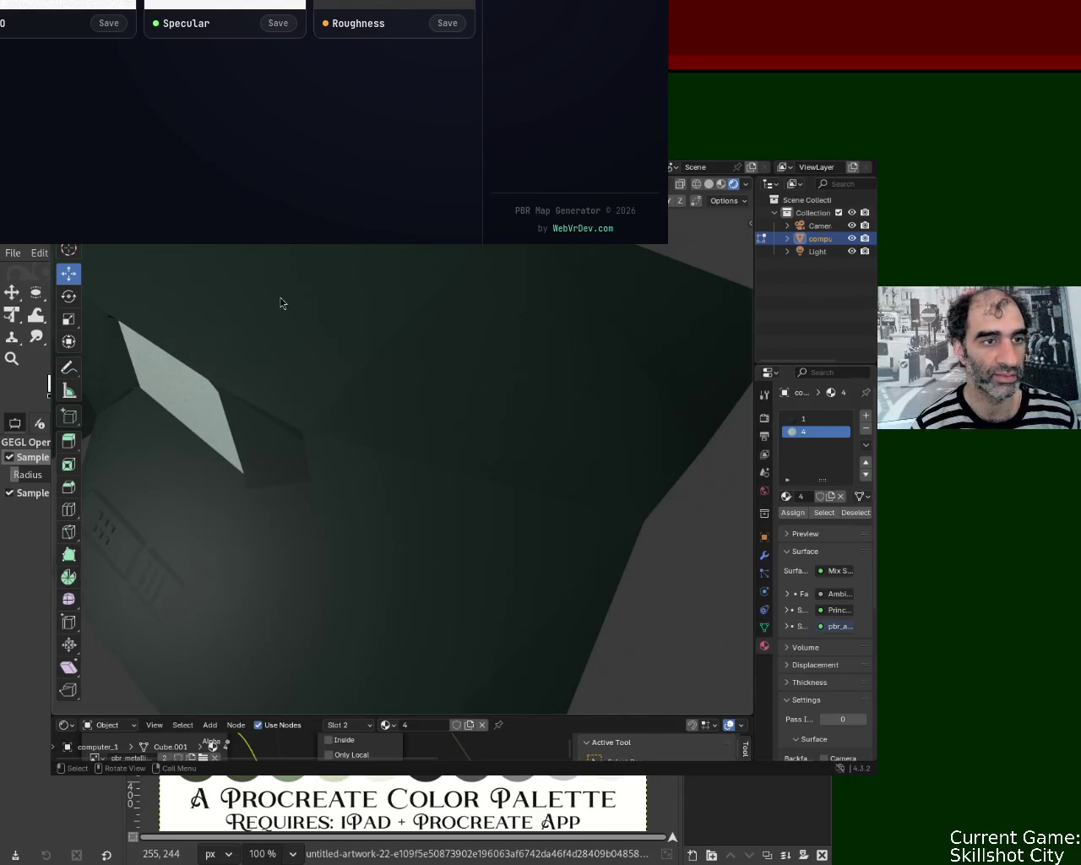
Step: Orbit out to an angled top-down view, then move the Blender and generator windows aside to reveal GIMP
mouse_move(554, 507)
middle_mouse_down()
mouse_move(424, 437)
mouse_move(388, 447)
middle_mouse_up()
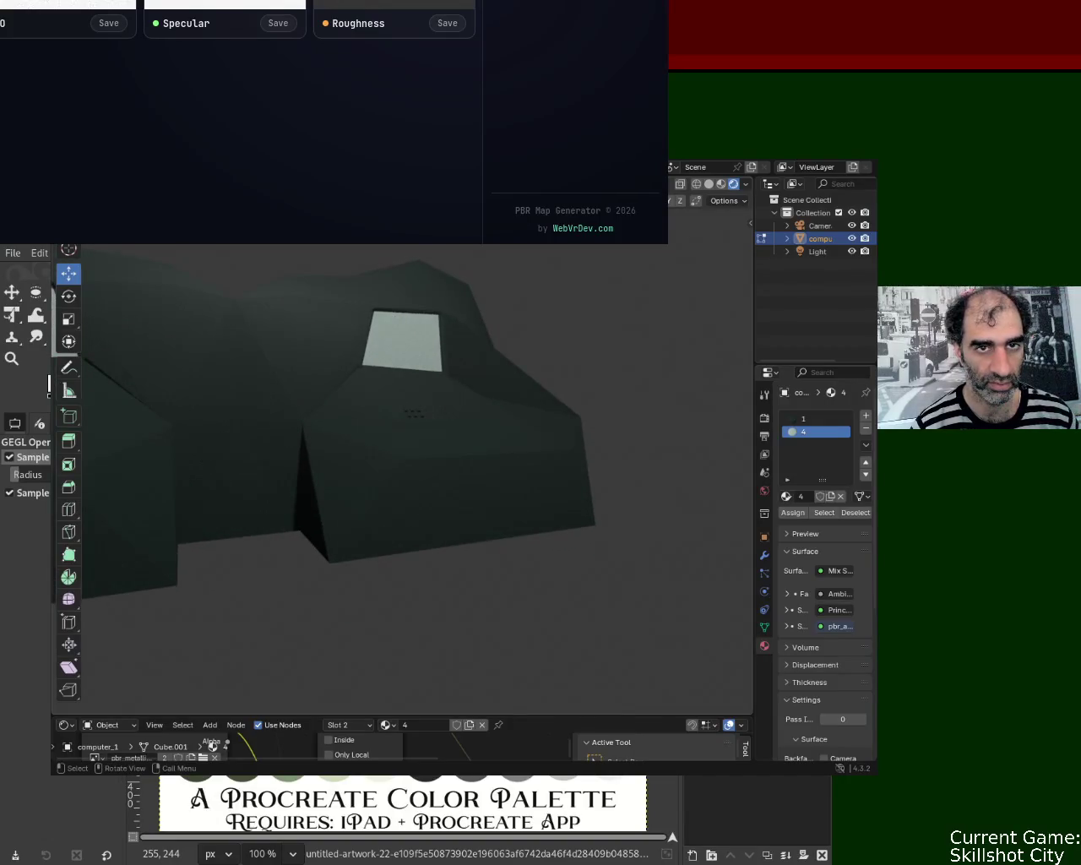
mouse_move(414, 413)
middle_mouse_down()
mouse_move(410, 470)
mouse_move(436, 453)
mouse_move(447, 349)
mouse_move(475, 384)
mouse_move(465, 377)
middle_mouse_up()
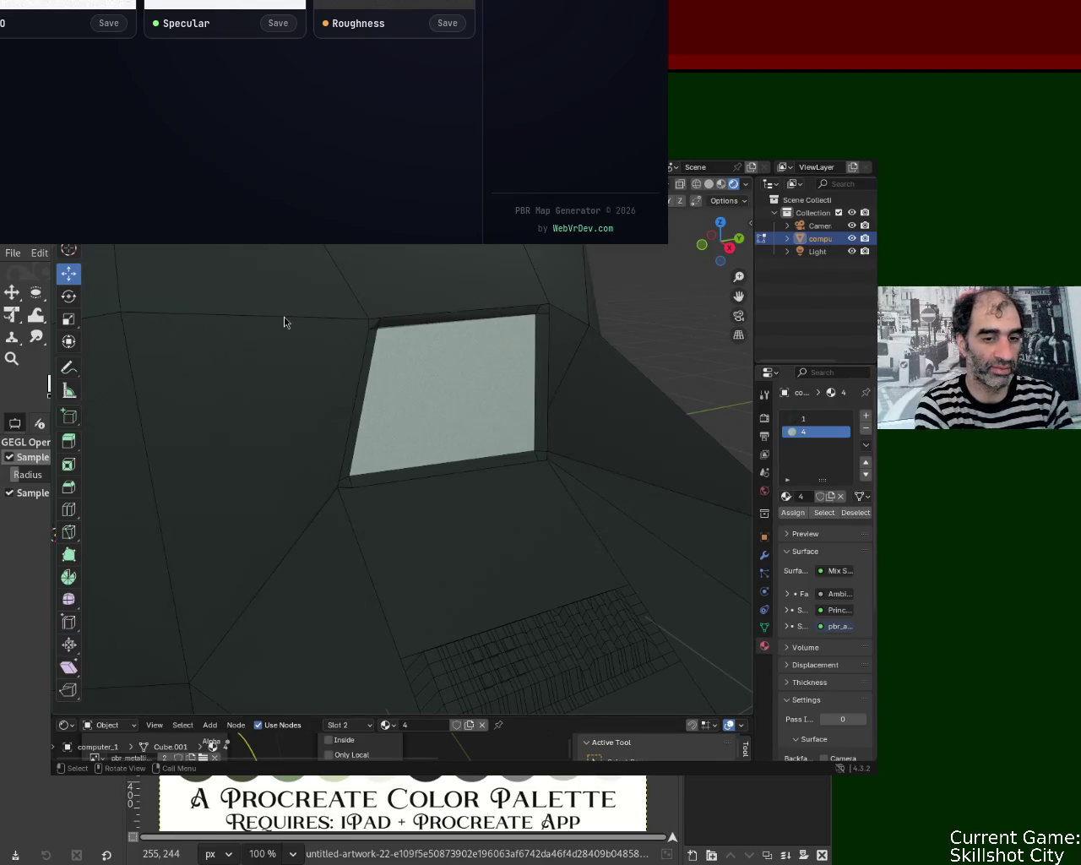
mouse_move(439, 344)
left_mouse_down("alt")
mouse_move(675, 171)
mouse_move(443, 327)
mouse_move(626, 359)
left_mouse_up("alt")
mouse_move(254, 4)
left_mouse_down("alt")
mouse_move(730, 363)
mouse_move(632, 334)
left_mouse_up("alt")
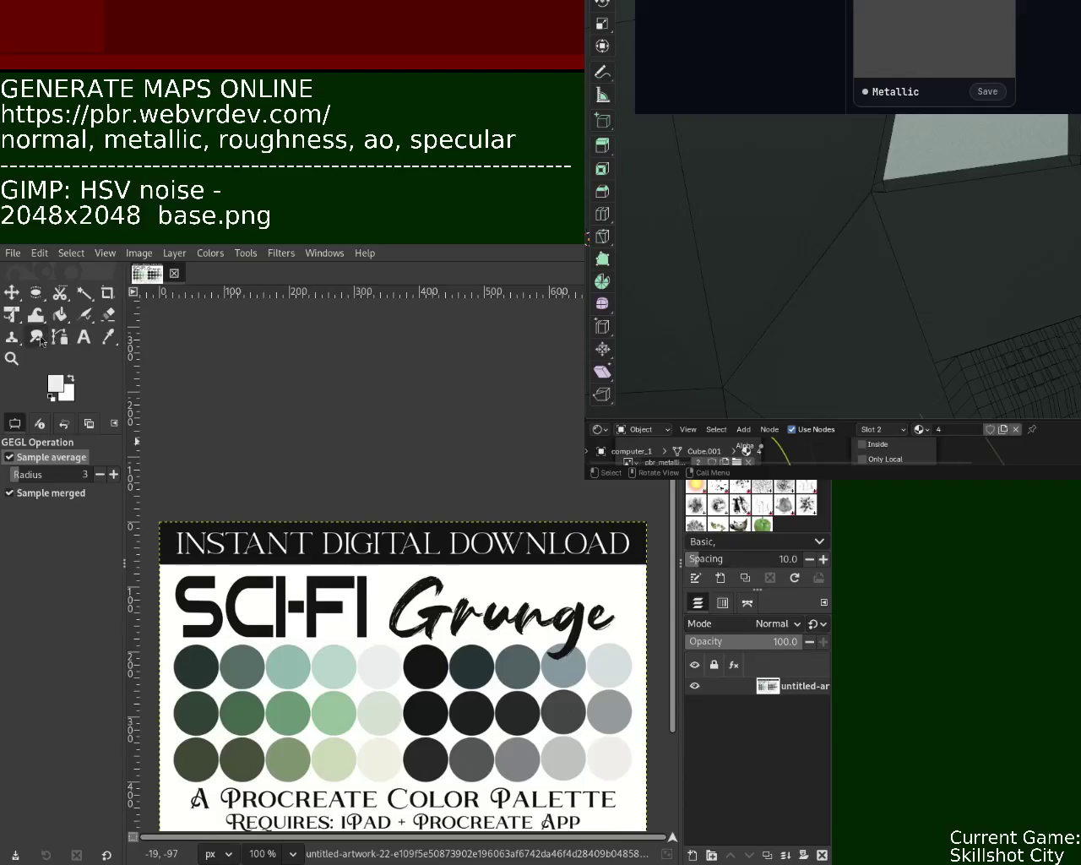
left_click(108, 336)
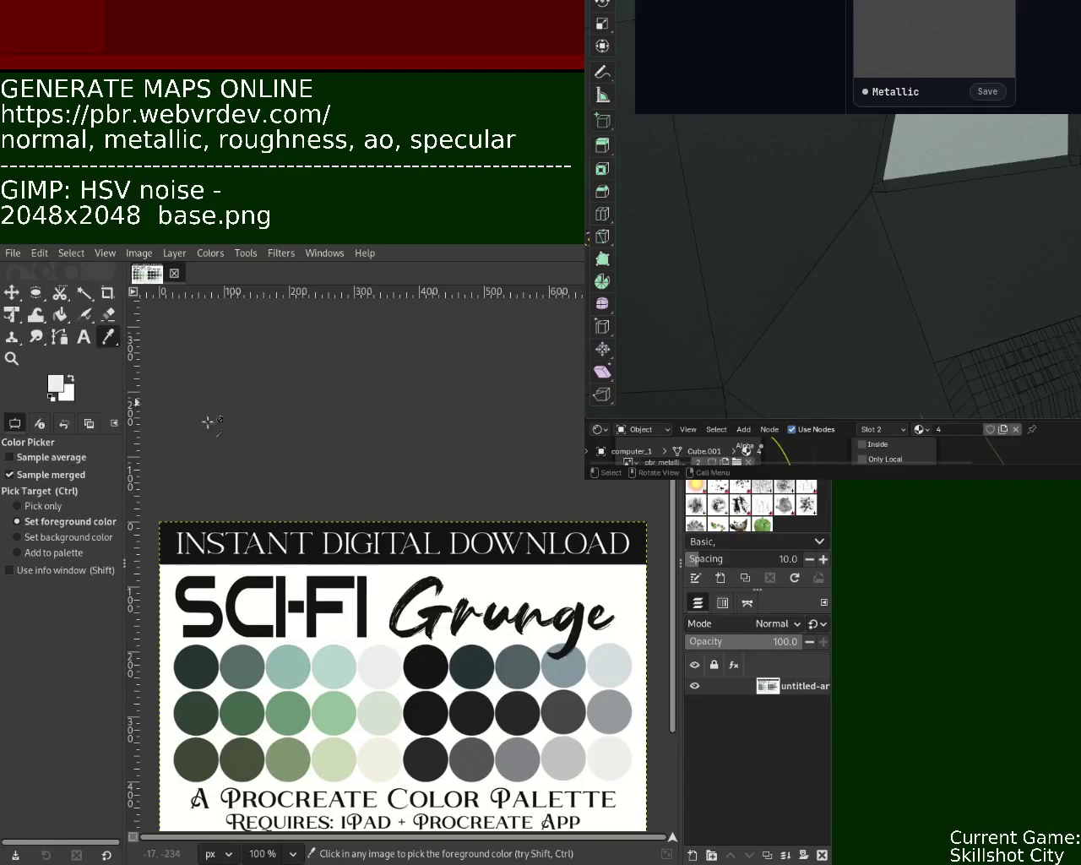
left_click(427, 661)
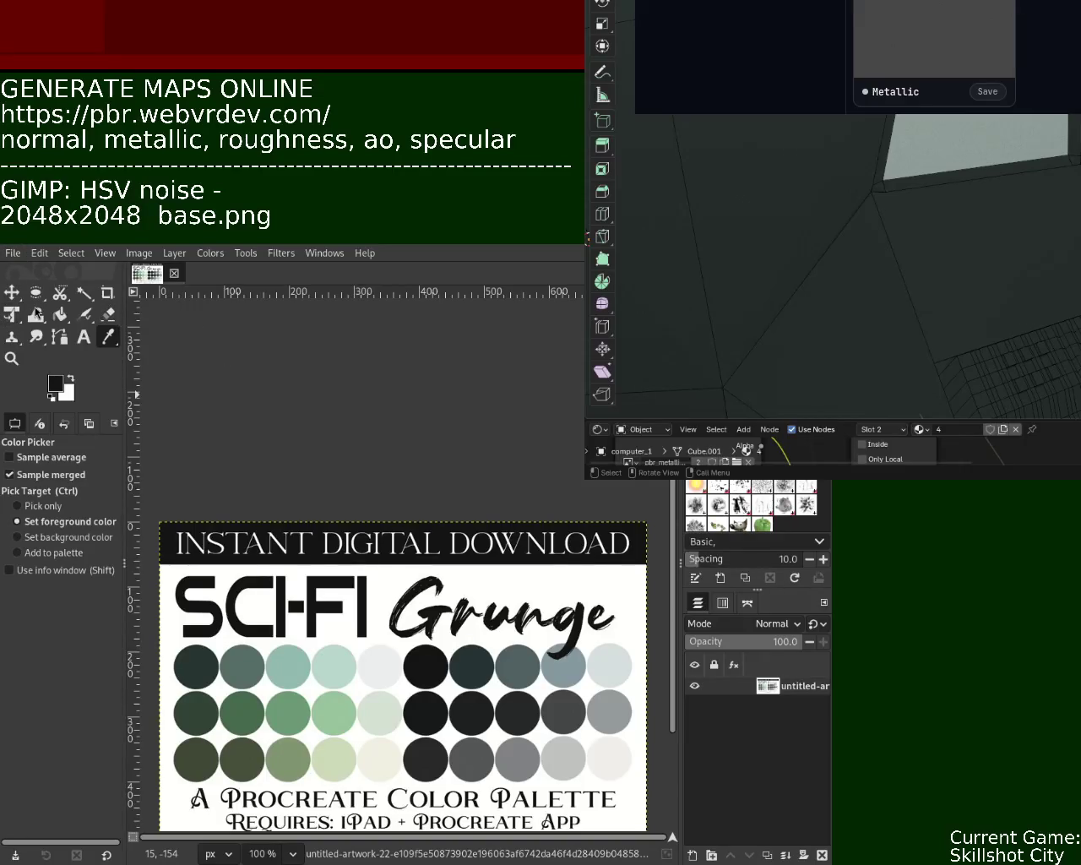
key("Return")
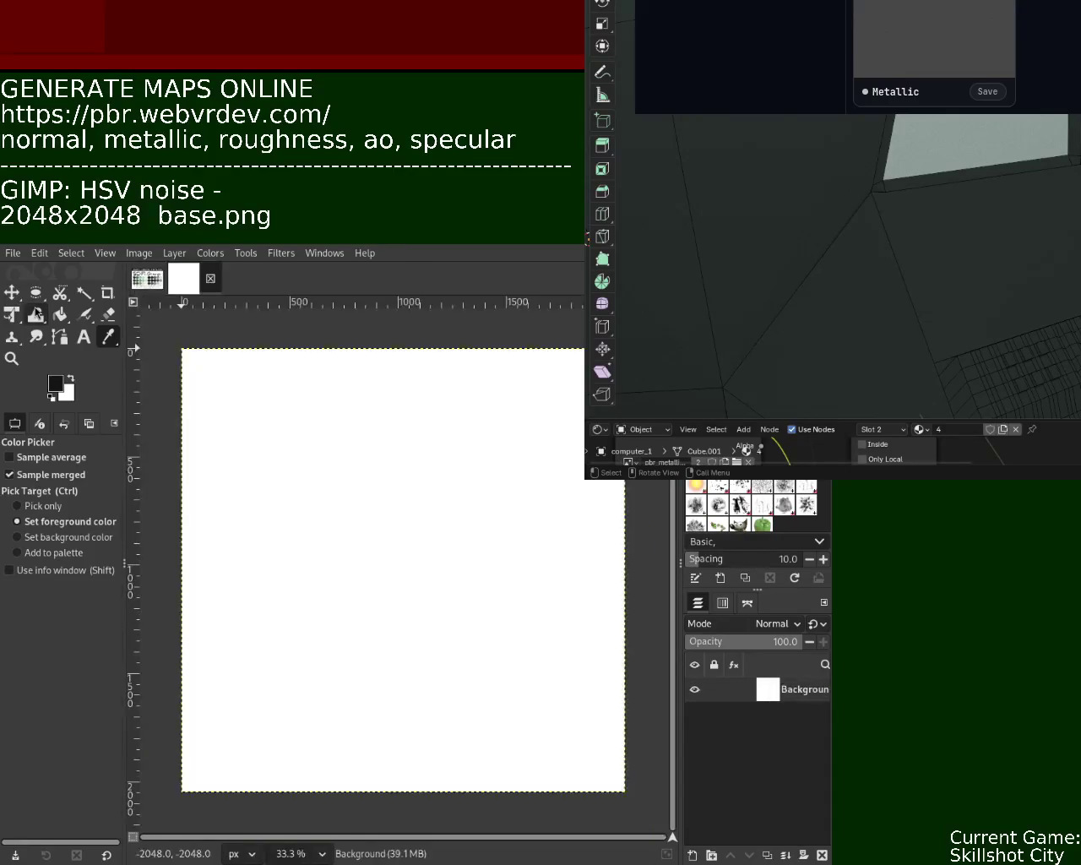
left_click(60, 316)
left_click(293, 418)
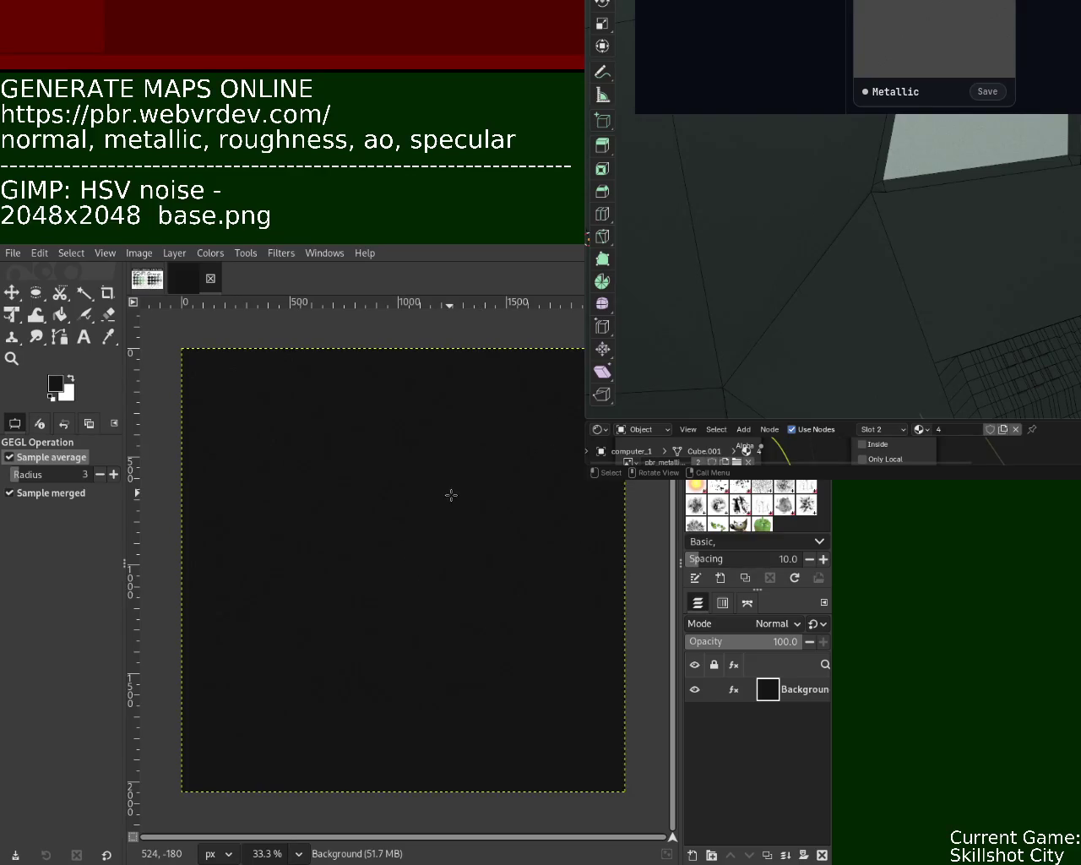
left_click(12, 358)
scroll(421, 456, "down", 1, "ctrl")
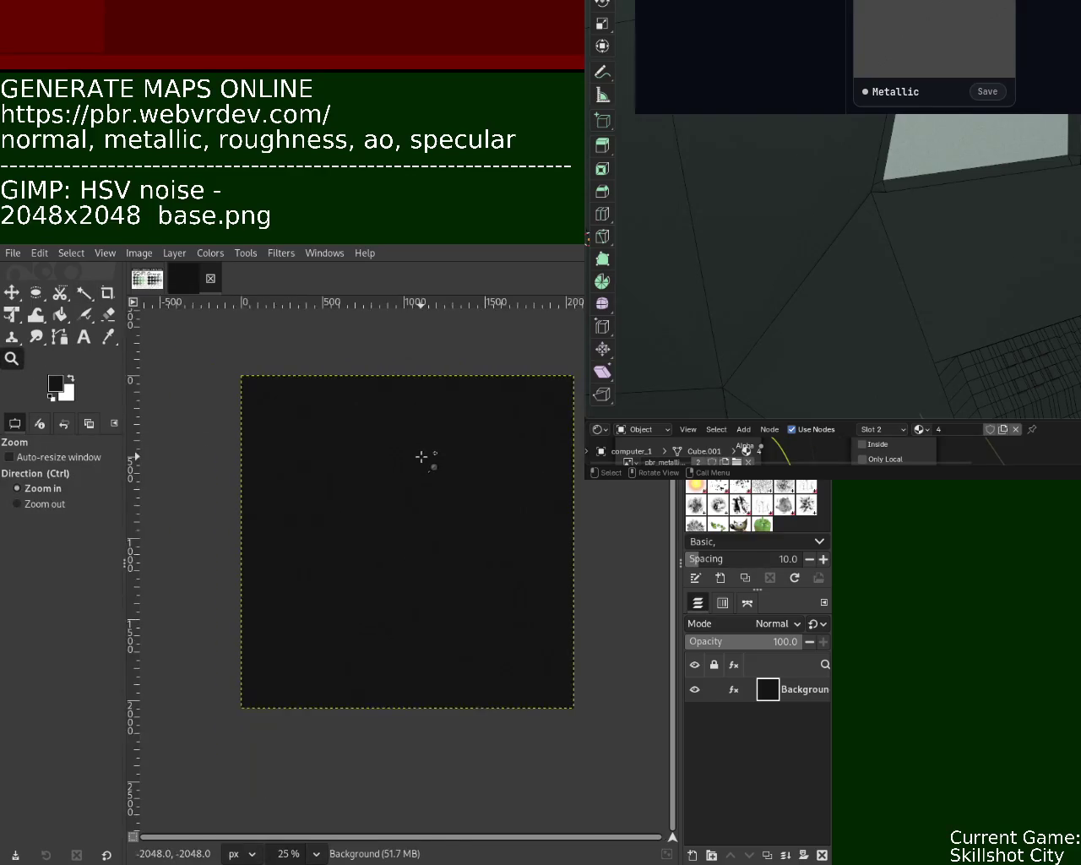
scroll(421, 456, "up", 3, "ctrl")
scroll(421, 456, "up", 3, "ctrl")
scroll(421, 456, "up", 1, "ctrl")
scroll(421, 456, "up", 2, "ctrl")
scroll(421, 456, "down", 3, "ctrl")
scroll(421, 456, "down", 4, "ctrl")
scroll(422, 456, "down", 2, "ctrl")
scroll(421, 456, "up", 1, "ctrl")
scroll(422, 456, "down", 1, "ctrl")
scroll(421, 456, "up", 2, "ctrl")
scroll(421, 456, "down", 1, "ctrl")
scroll(421, 456, "up", 1, "ctrl")
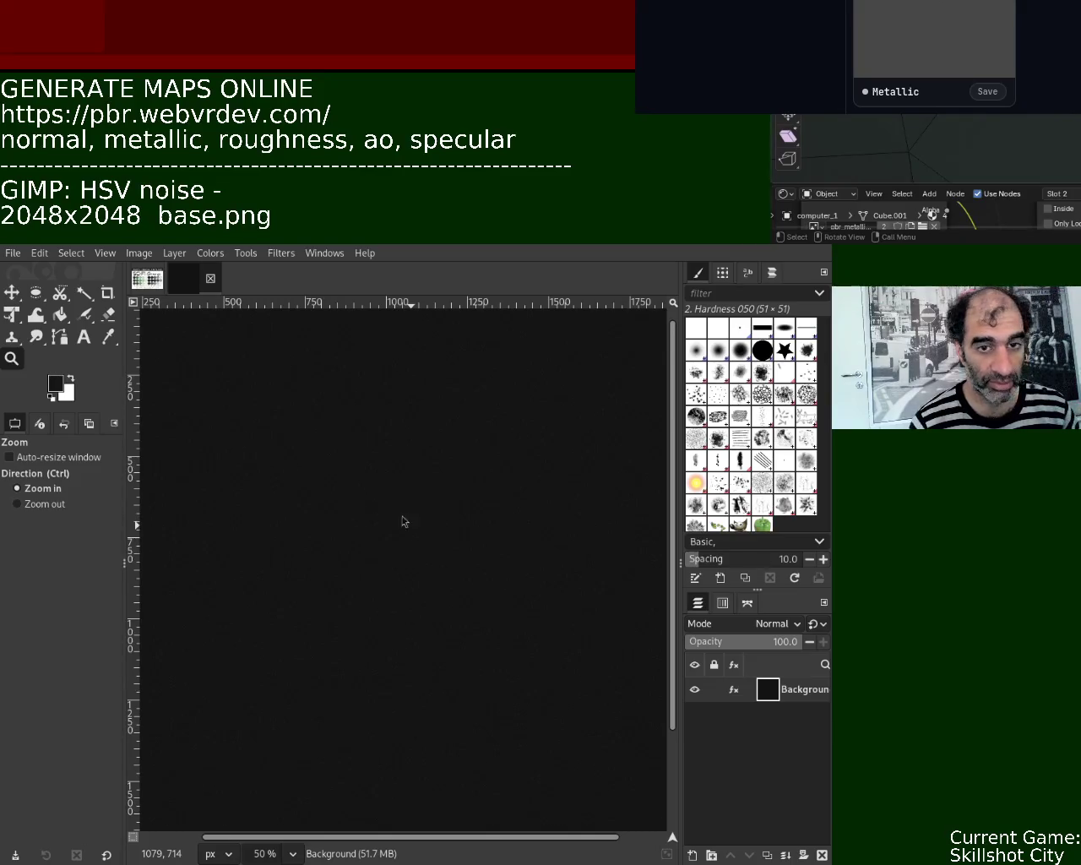
key("ctrl")
left_click_drag(425, 515, 456, 486)
left_click(427, 386)
left_click(422, 405)
left_click(394, 495)
left_click(409, 574)
scroll(397, 583, "down", 2, "ctrl")
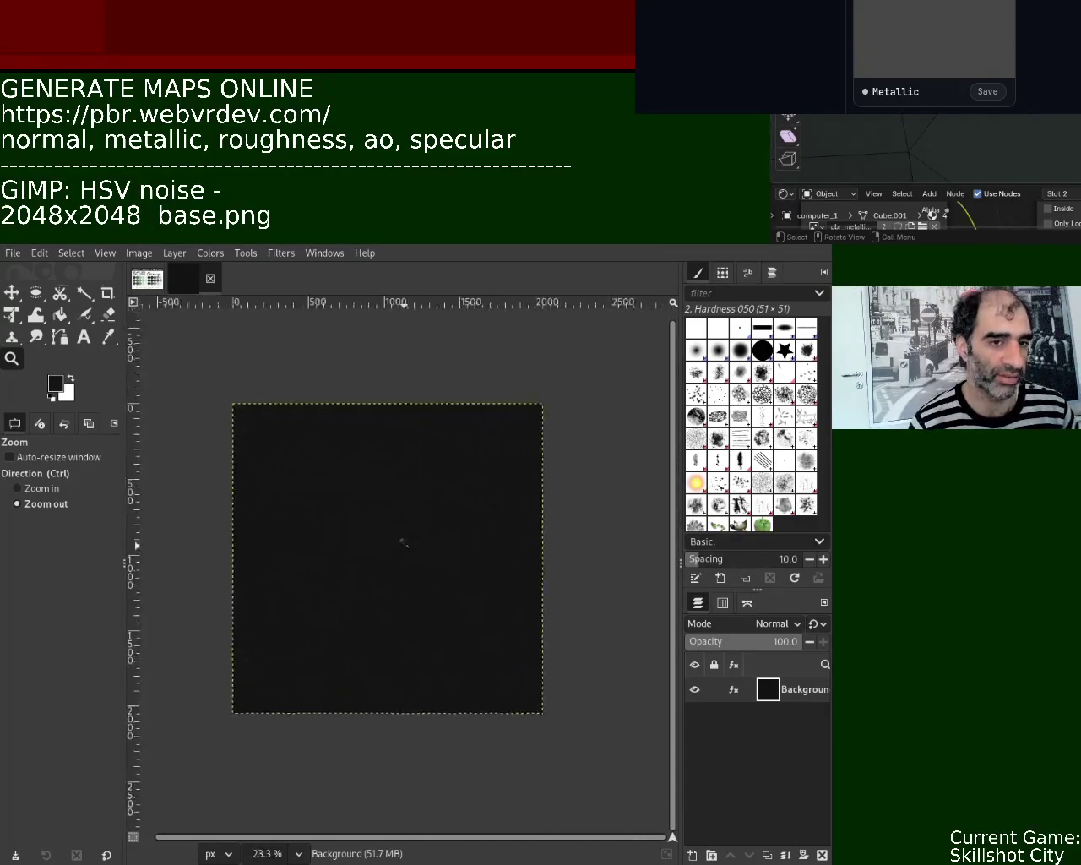
scroll(380, 591, "up", 4, "ctrl")
scroll(354, 608, "down", 1, "ctrl")
scroll(329, 625, "down", 3, "ctrl")
scroll(372, 545, "down", 1, "ctrl")
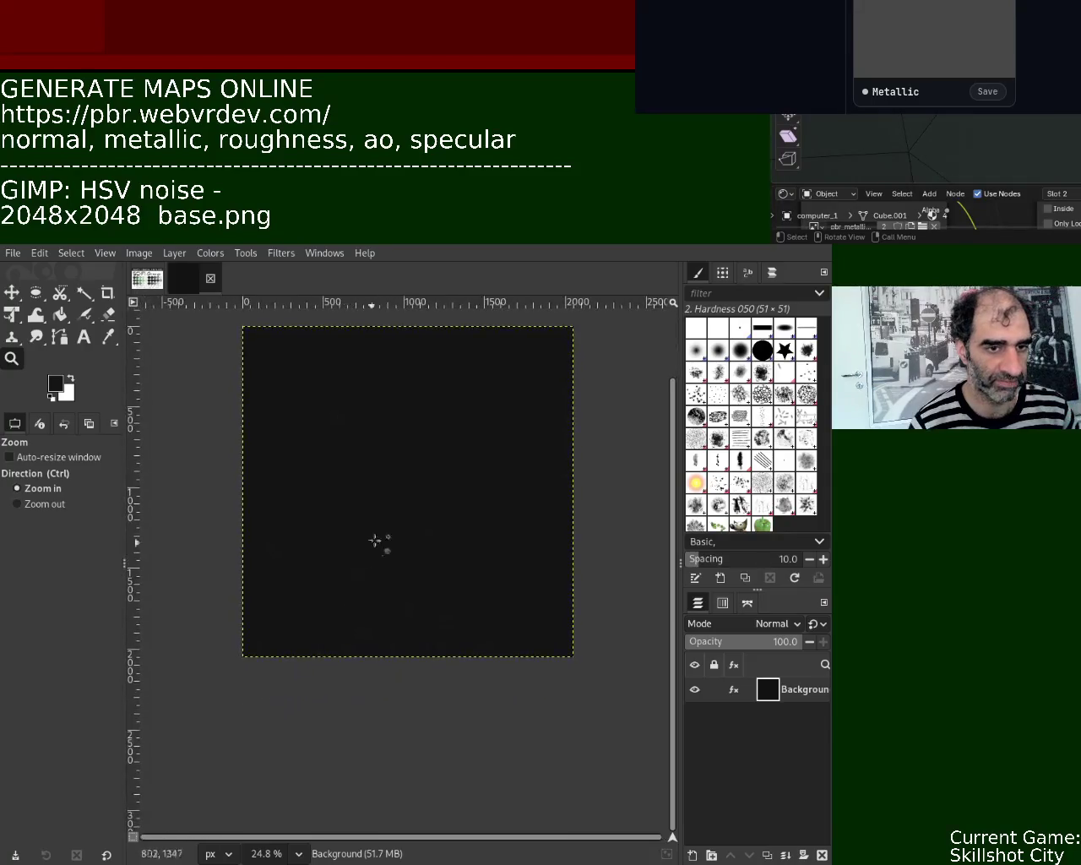
scroll(434, 422, "up", 2, "ctrl")
scroll(434, 434, "up", 1, "ctrl")
scroll(397, 411, "up", 3, "ctrl")
scroll(397, 411, "down", 5, "ctrl")
scroll(397, 413, "down", 1, "ctrl")
scroll(397, 418, "up", 2, "ctrl")
scroll(399, 430, "up", 1, "ctrl")
scroll(410, 393, "up", 1, "ctrl")
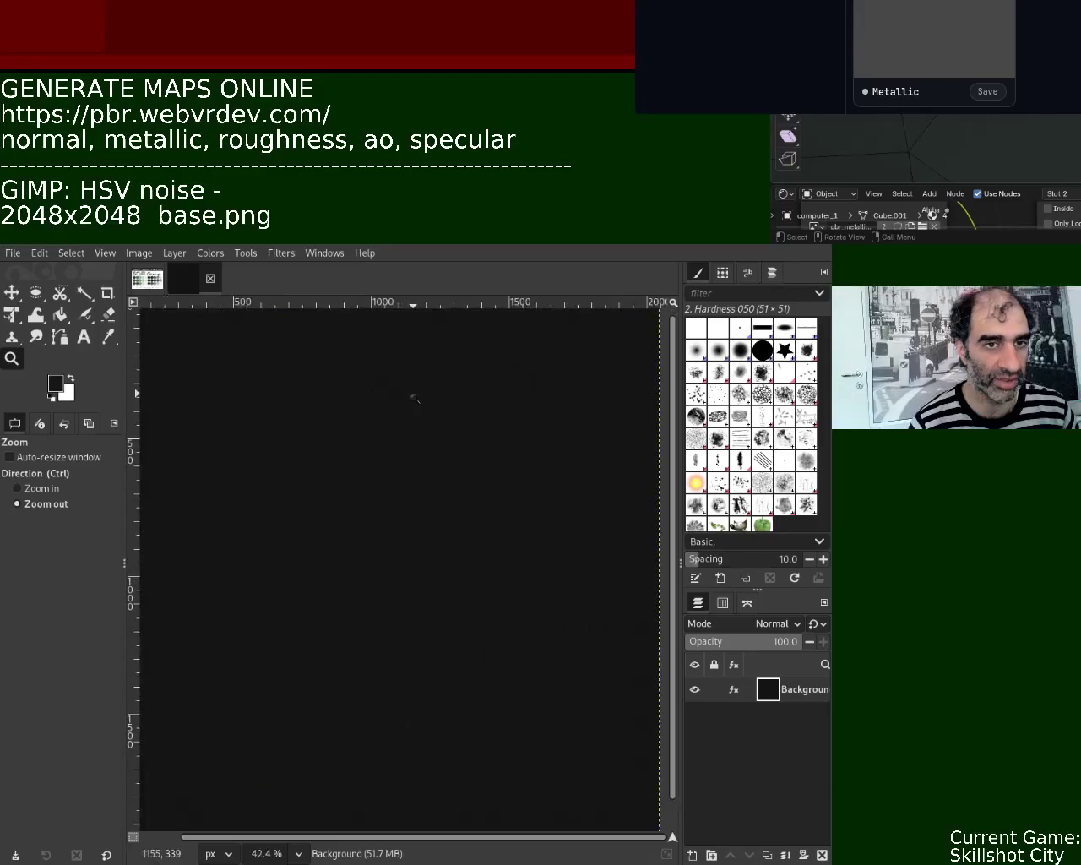
scroll(434, 466, "down", 2, "ctrl")
scroll(340, 545, "up", 1, "ctrl")
scroll(348, 533, "up", 1, "ctrl")
scroll(363, 490, "down", 1, "ctrl")
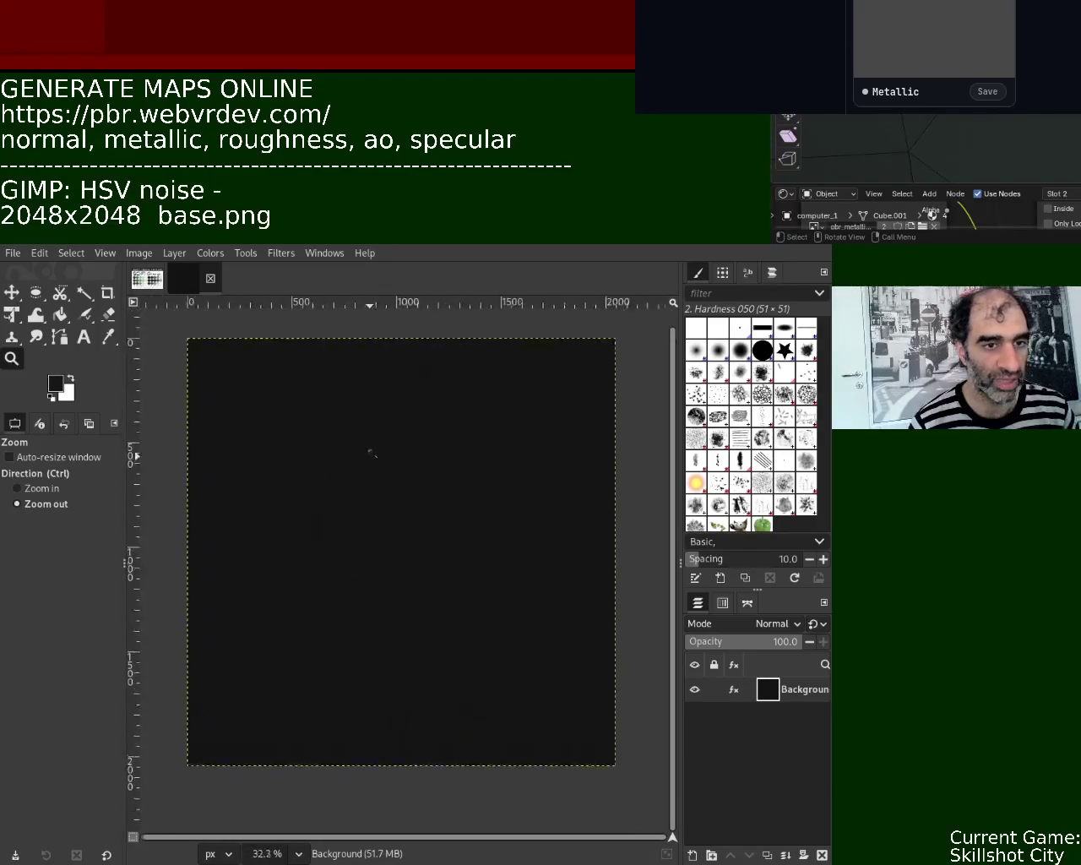
scroll(370, 452, "up", 1, "ctrl")
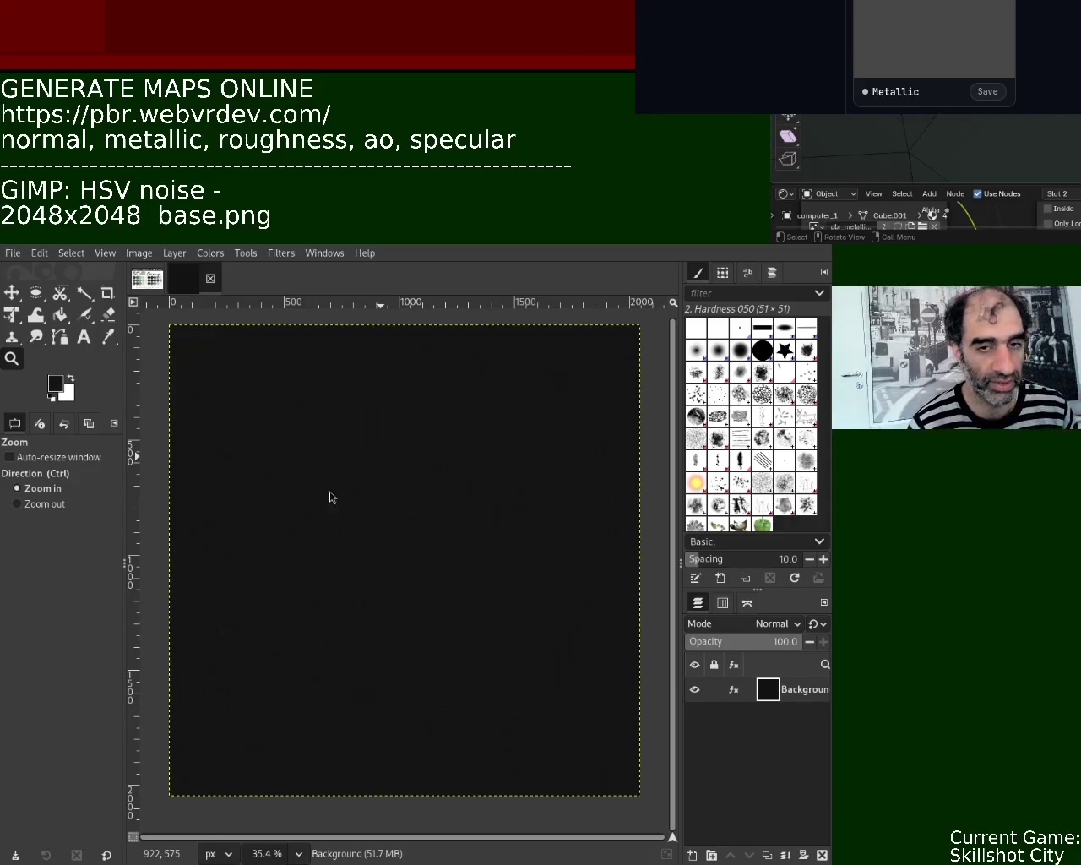
scroll(329, 551, "up", 1, "ctrl")
scroll(329, 552, "up", 5, "ctrl")
scroll(329, 551, "up", 5, "ctrl")
scroll(330, 551, "up", 1, "ctrl")
scroll(456, 453, "down", 1, "ctrl")
scroll(456, 453, "down", 1, "ctrl")
scroll(456, 453, "down", 2, "ctrl")
scroll(456, 454, "down", 1, "ctrl")
scroll(456, 473, "down", 1, "ctrl")
scroll(456, 532, "down", 1, "ctrl")
scroll(456, 562, "down", 1, "ctrl")
scroll(457, 561, "up", 1, "ctrl")
scroll(456, 560, "up", 1, "ctrl")
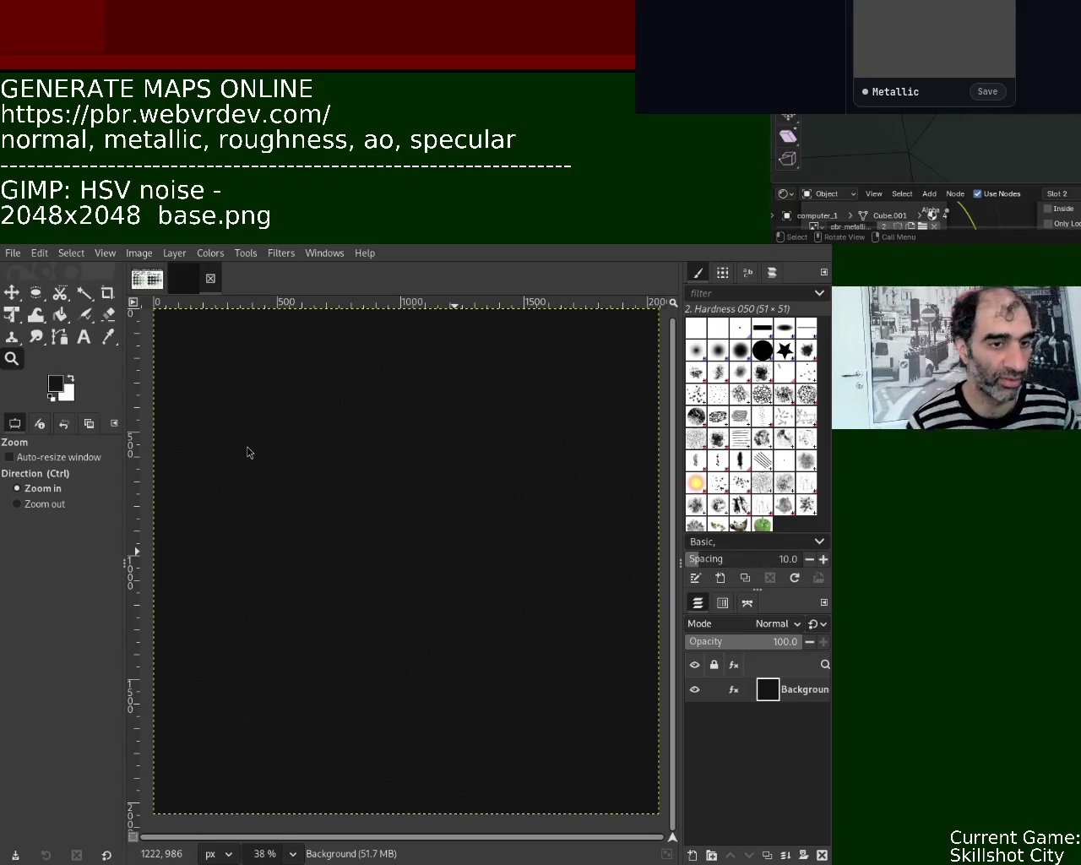
scroll(381, 482, "down", 2, "ctrl")
scroll(401, 572, "up", 1, "ctrl")
scroll(413, 527, "up", 1, "ctrl")
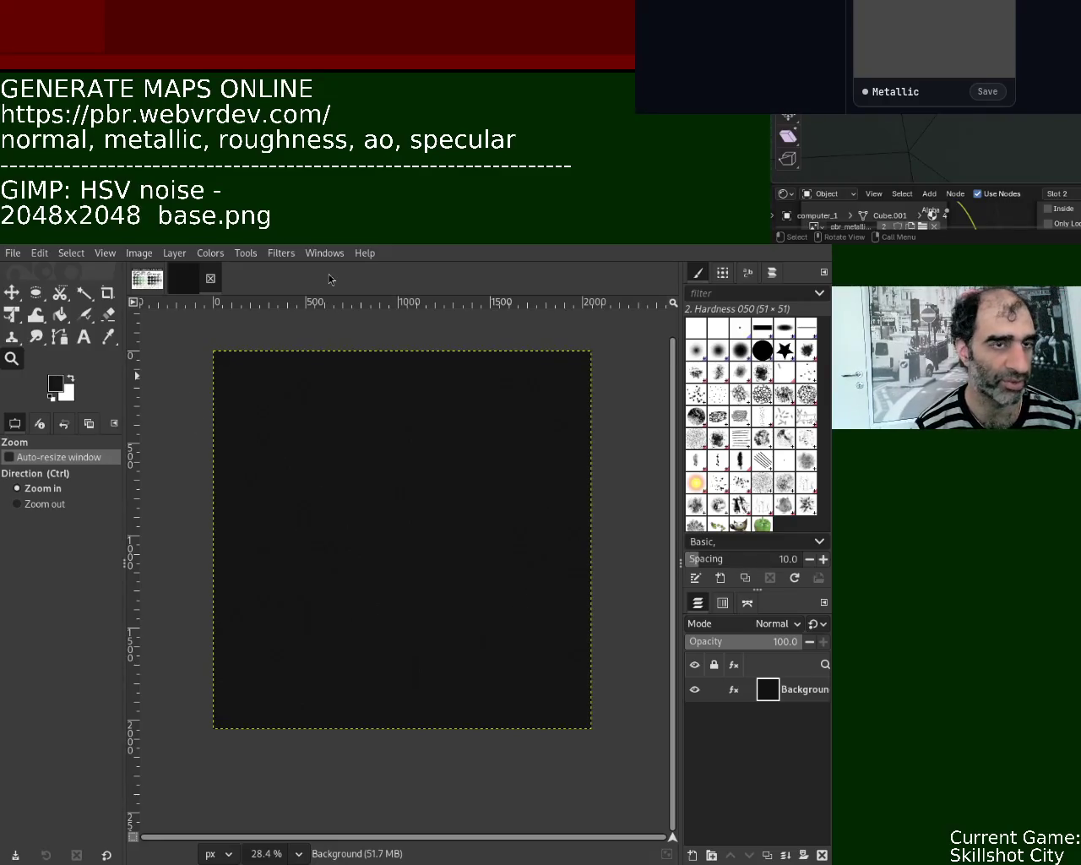
Step: Re-export the noise base image as pbr.png and zoom in on it
key("b")
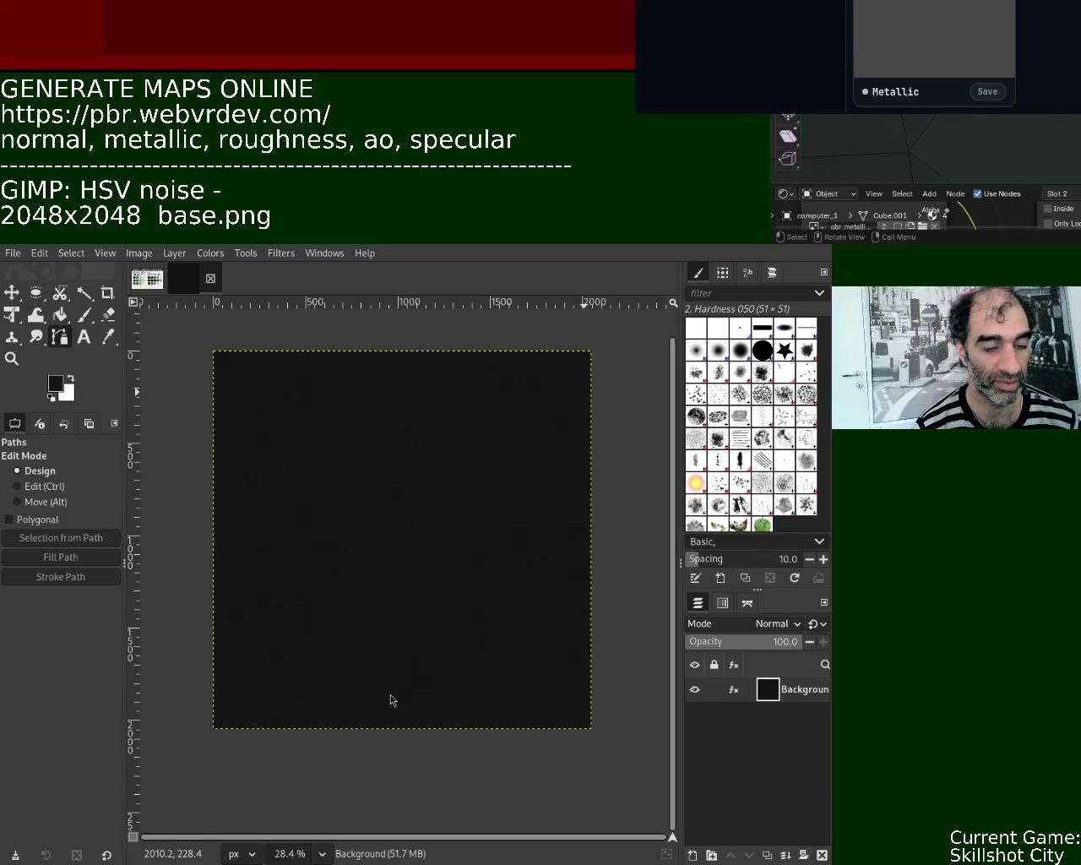
key("ctrl+e")
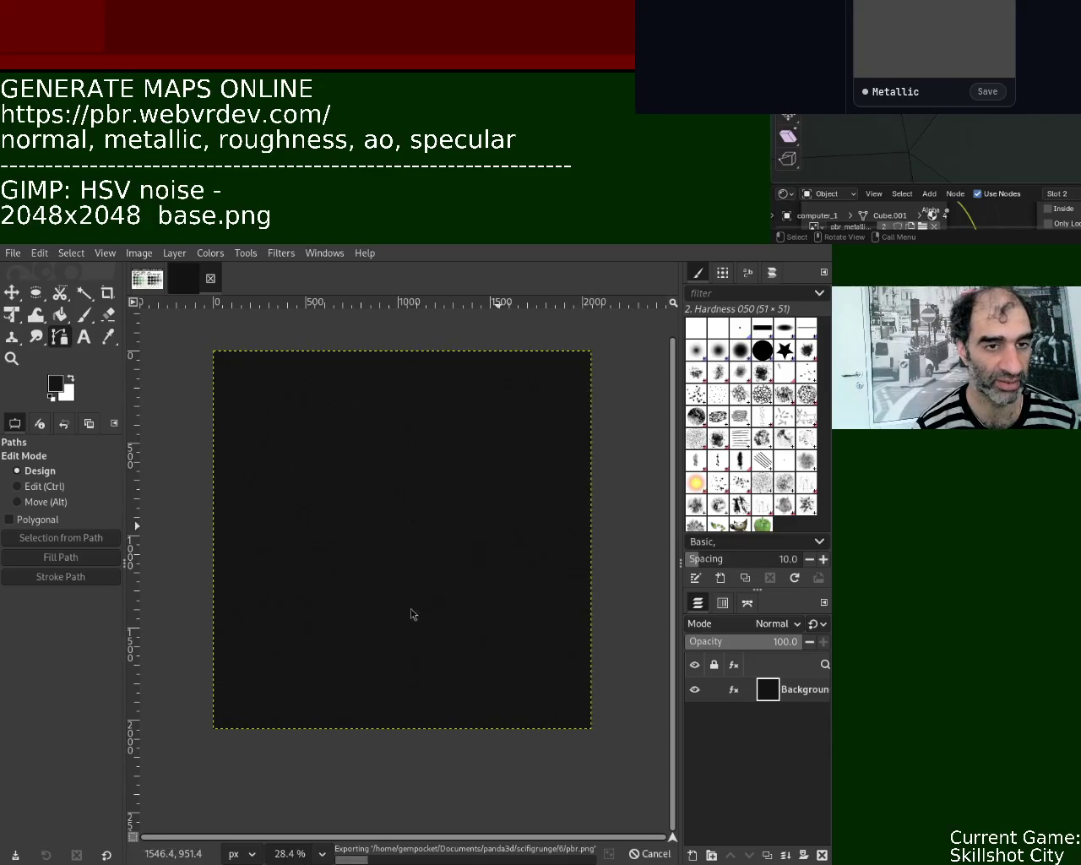
scroll(422, 583, "up", 1, "ctrl")
scroll(422, 583, "up", 2, "ctrl")
scroll(422, 582, "up", 3, "ctrl")
scroll(413, 485, "down", 3, "ctrl")
scroll(413, 486, "down", 2, "ctrl")
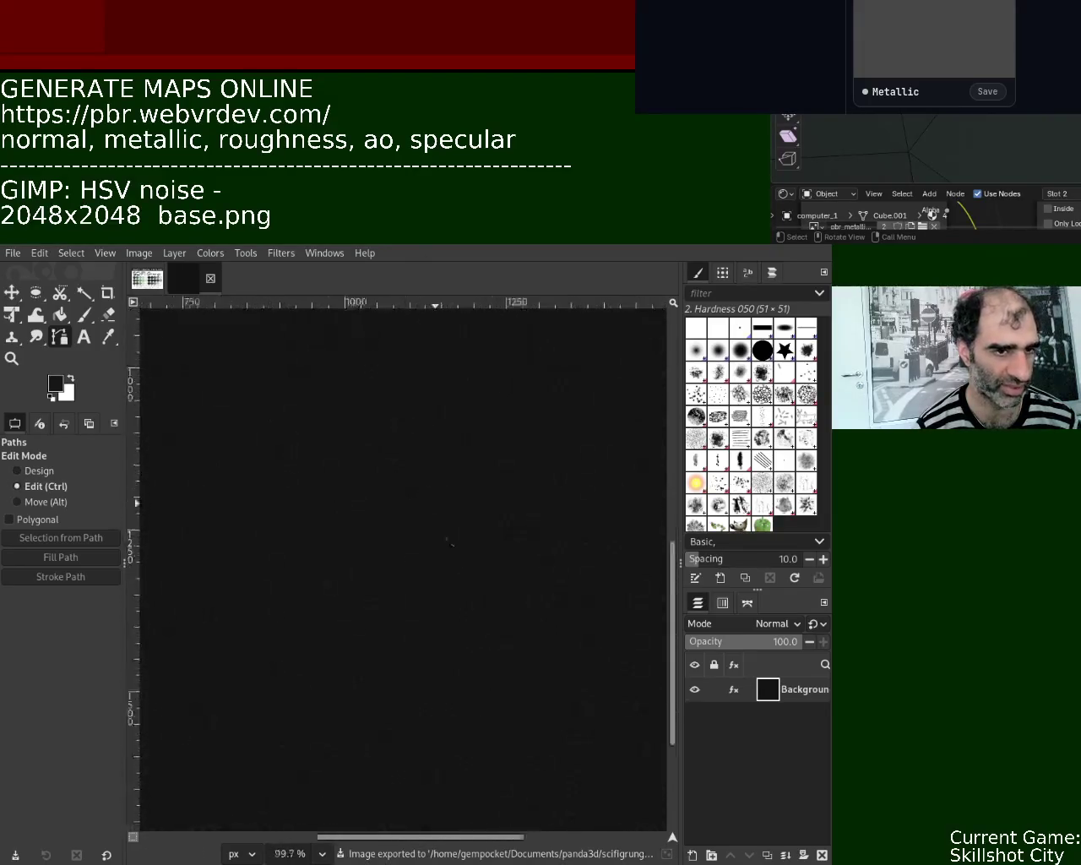
scroll(448, 593, "down", 4, "ctrl")
Step: Zoom in and out and pan across the canvas to inspect the noise grain closely
scroll(449, 593, "up", 3, "ctrl")
scroll(453, 468, "up", 1, "ctrl")
scroll(459, 425, "up", 2, "ctrl")
scroll(470, 343, "up", 1, "ctrl")
scroll(470, 320, "down", 3, "ctrl")
scroll(501, 606, "down", 3, "ctrl")
scroll(501, 605, "up", 1, "ctrl")
scroll(454, 502, "down", 3, "ctrl")
scroll(442, 419, "up", 2, "ctrl")
scroll(441, 438, "down", 2, "ctrl")
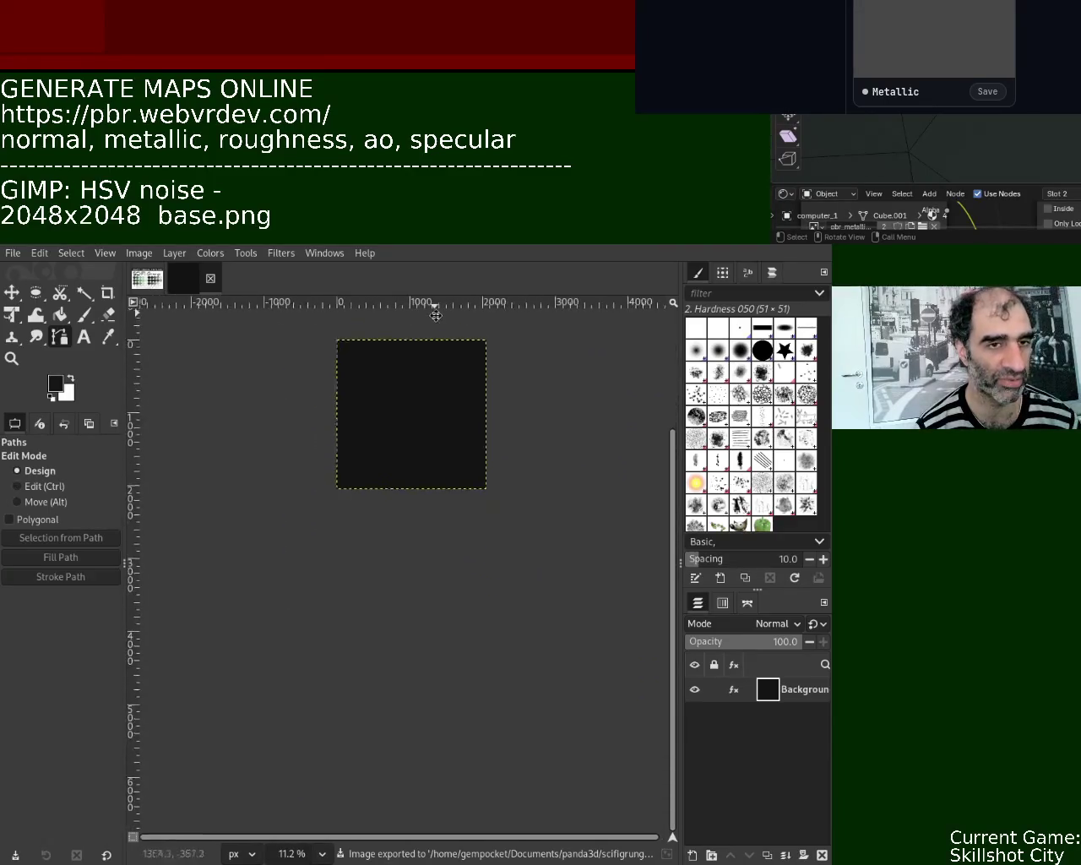
middle_click_drag(434, 313, 433, 428)
scroll(433, 427, "up", 2, "ctrl")
scroll(456, 447, "up", 1, "ctrl")
scroll(480, 480, "down", 3, "ctrl")
scroll(436, 397, "up", 1, "ctrl")
scroll(397, 498, "up", 5, "ctrl")
scroll(429, 486, "up", 1, "ctrl")
scroll(431, 524, "down", 3, "ctrl")
scroll(459, 397, "up", 4, "ctrl")
scroll(456, 384, "up", 1, "ctrl")
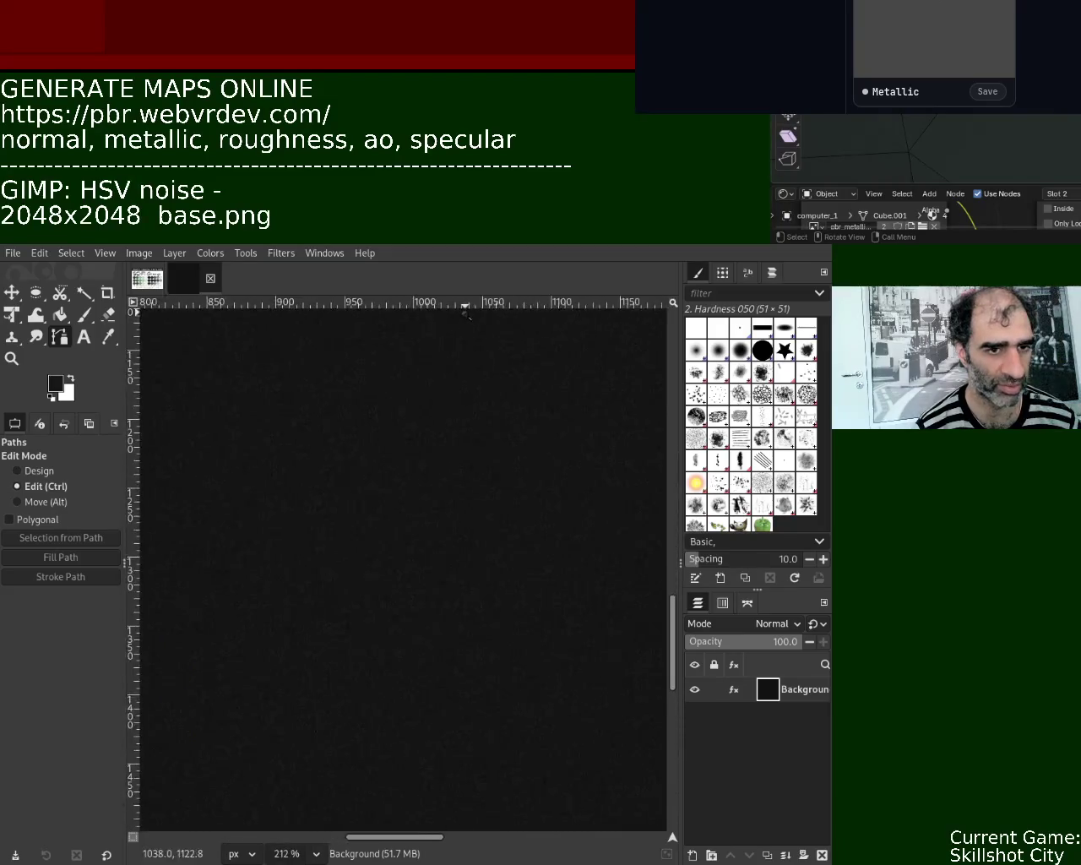
scroll(454, 380, "up", 1, "ctrl")
scroll(453, 382, "up", 1, "ctrl")
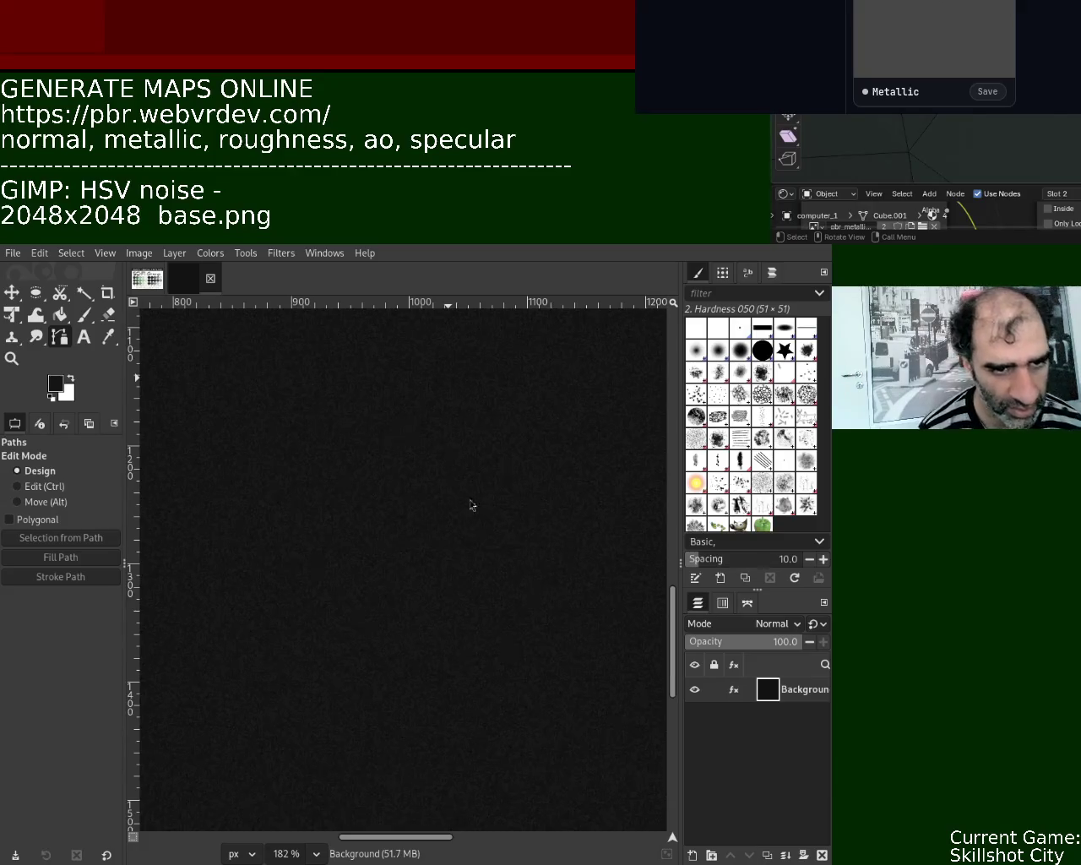
scroll(388, 599, "up", 1, "ctrl")
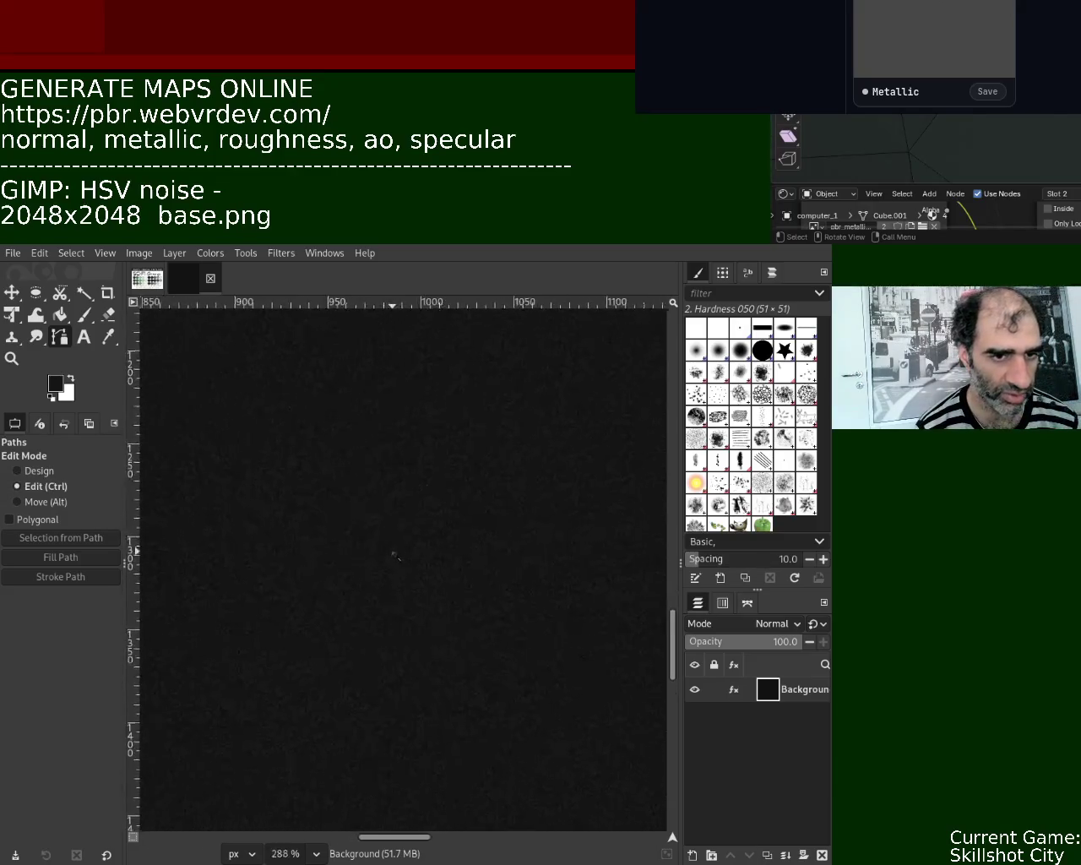
scroll(397, 553, "up", 1, "ctrl")
scroll(451, 528, "down", 2, "ctrl")
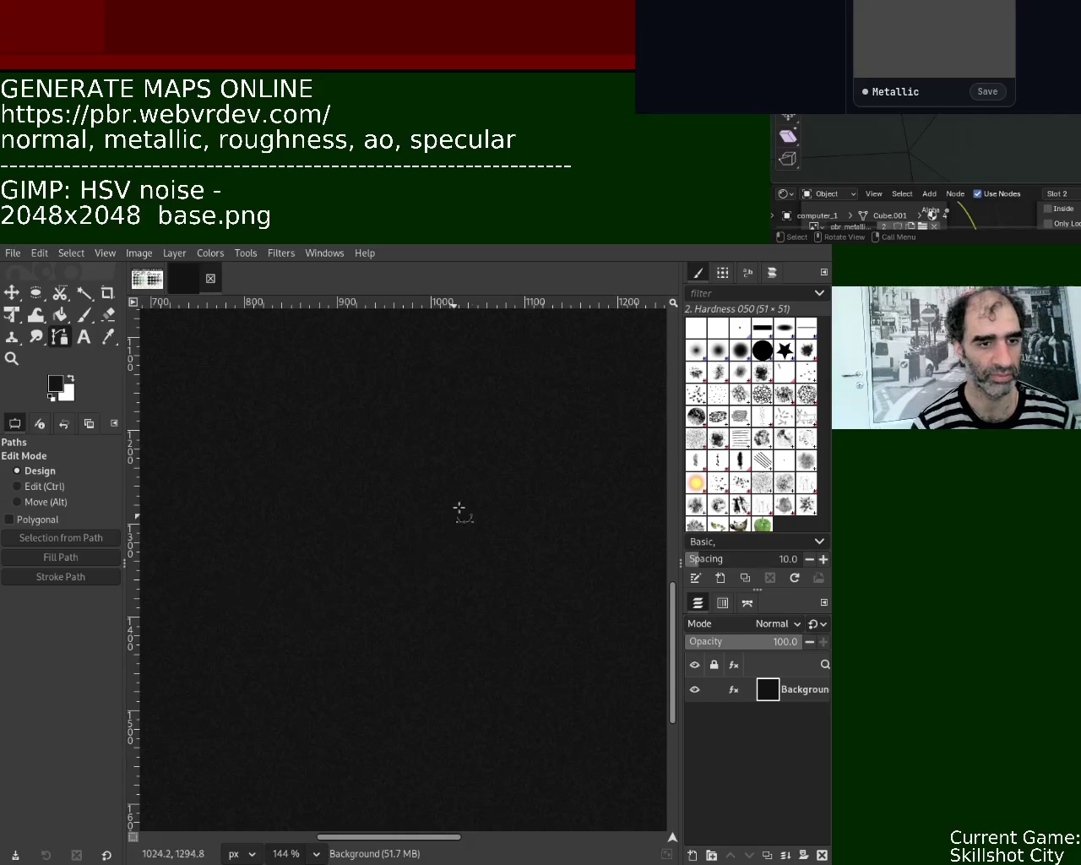
scroll(429, 499, "down", 4, "ctrl")
scroll(386, 459, "down", 3, "ctrl")
mouse_move(402, 445)
middle_mouse_down("shift")
mouse_move(425, 477)
mouse_move(405, 478)
middle_mouse_up("shift")
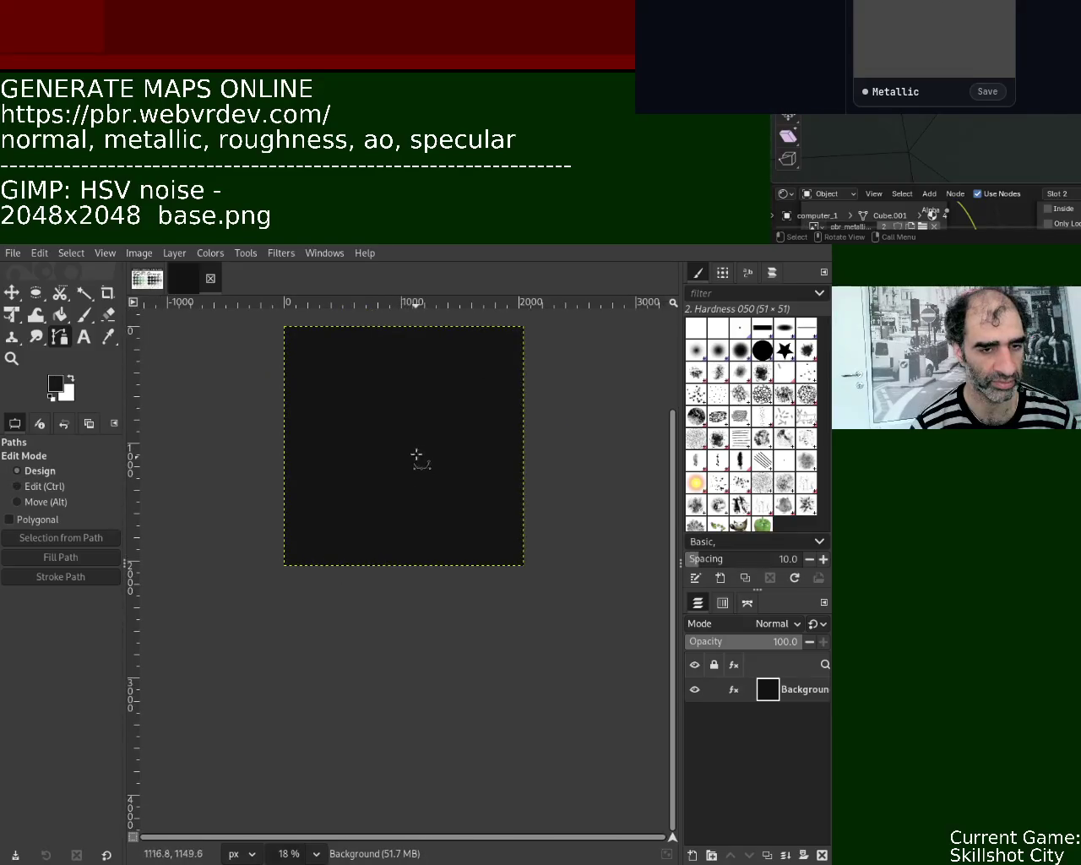
scroll(414, 463, "down", 2, "ctrl")
scroll(434, 372, "up", 4, "ctrl")
scroll(433, 369, "up", 4, "ctrl")
scroll(434, 370, "up", 1, "ctrl")
scroll(433, 370, "down", 1, "ctrl")
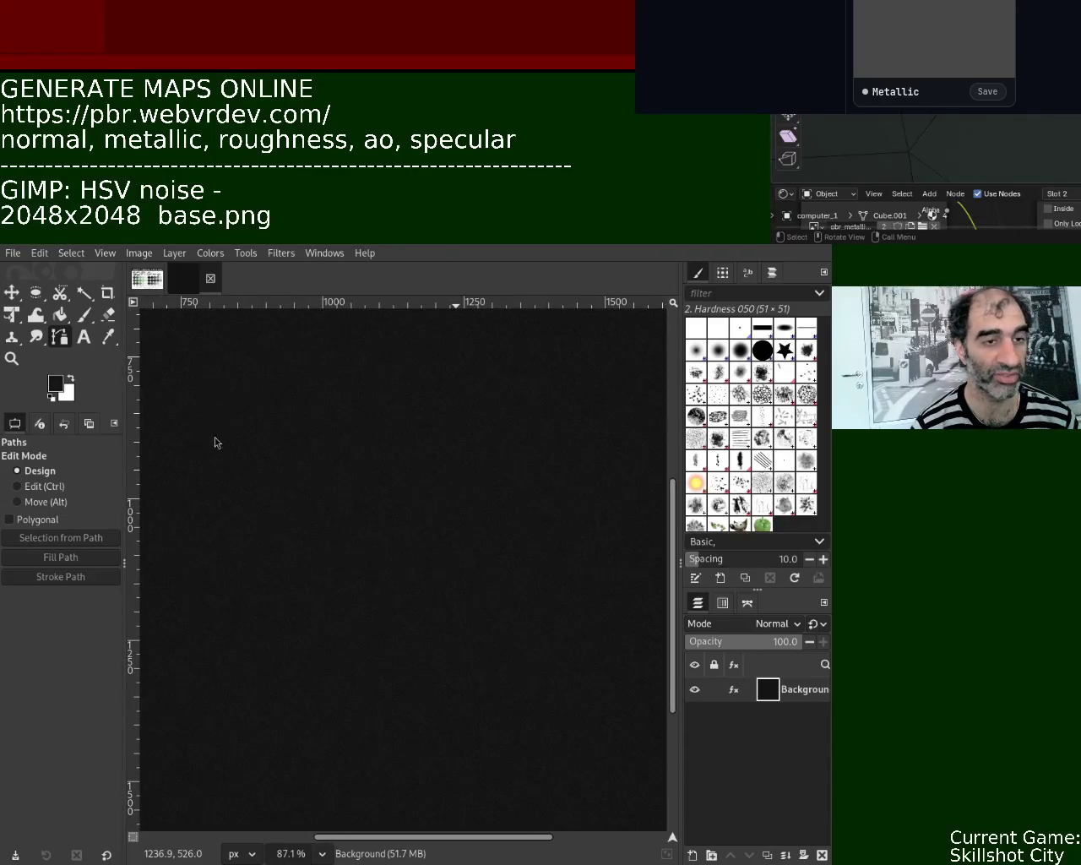
scroll(426, 505, "down", 4, "ctrl")
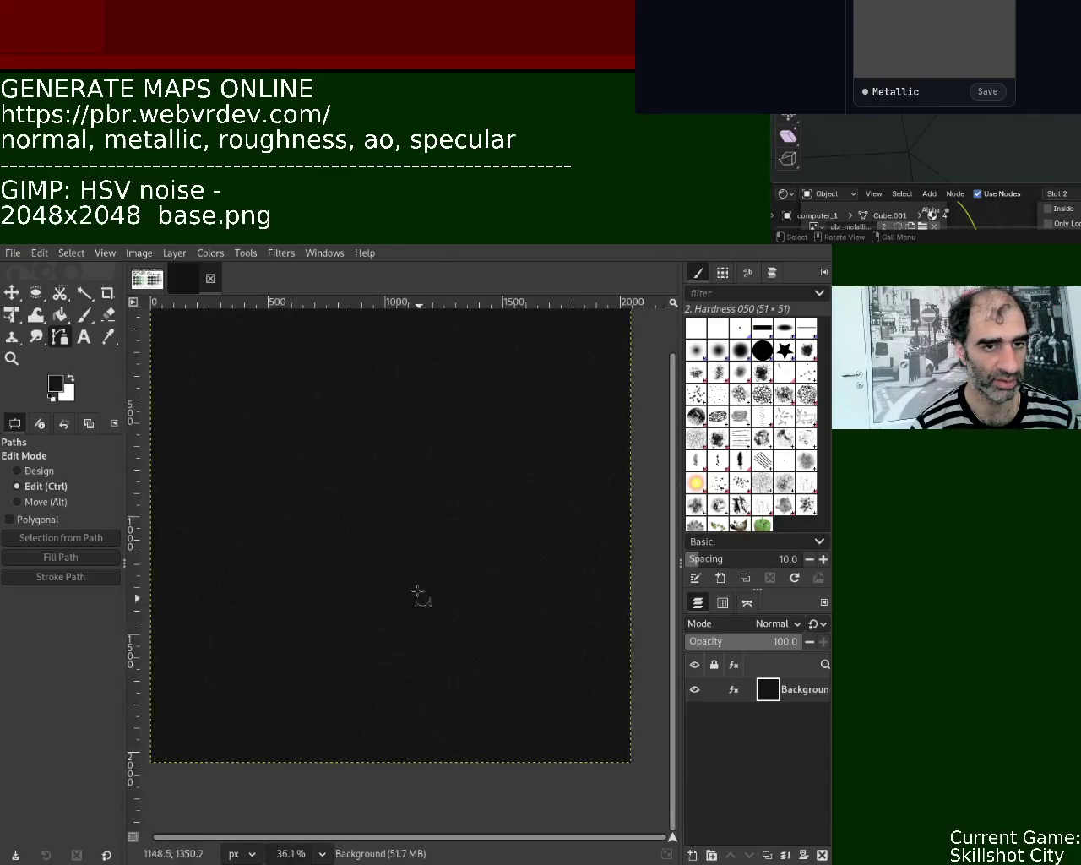
scroll(383, 519, "down", 4, "ctrl")
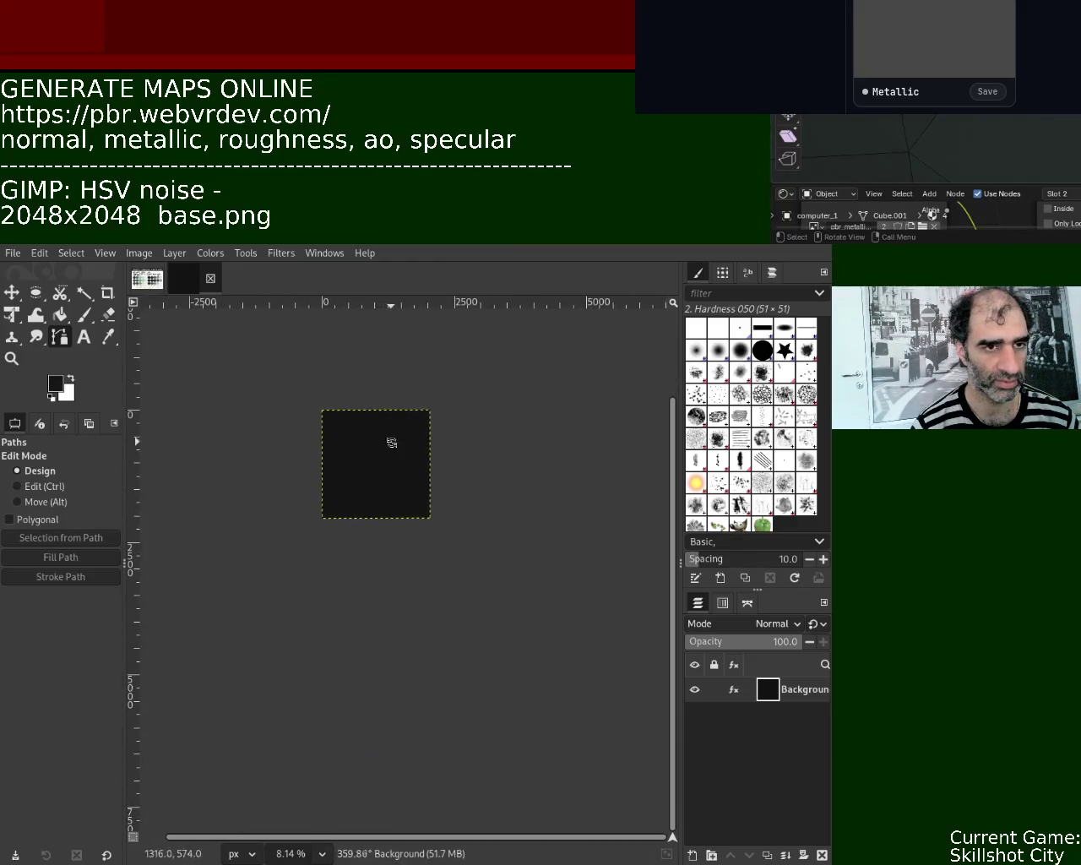
scroll(374, 386, "up", 1, "ctrl")
scroll(400, 488, "up", 1, "ctrl")
scroll(399, 488, "up", 1, "ctrl")
scroll(422, 501, "up", 1, "ctrl")
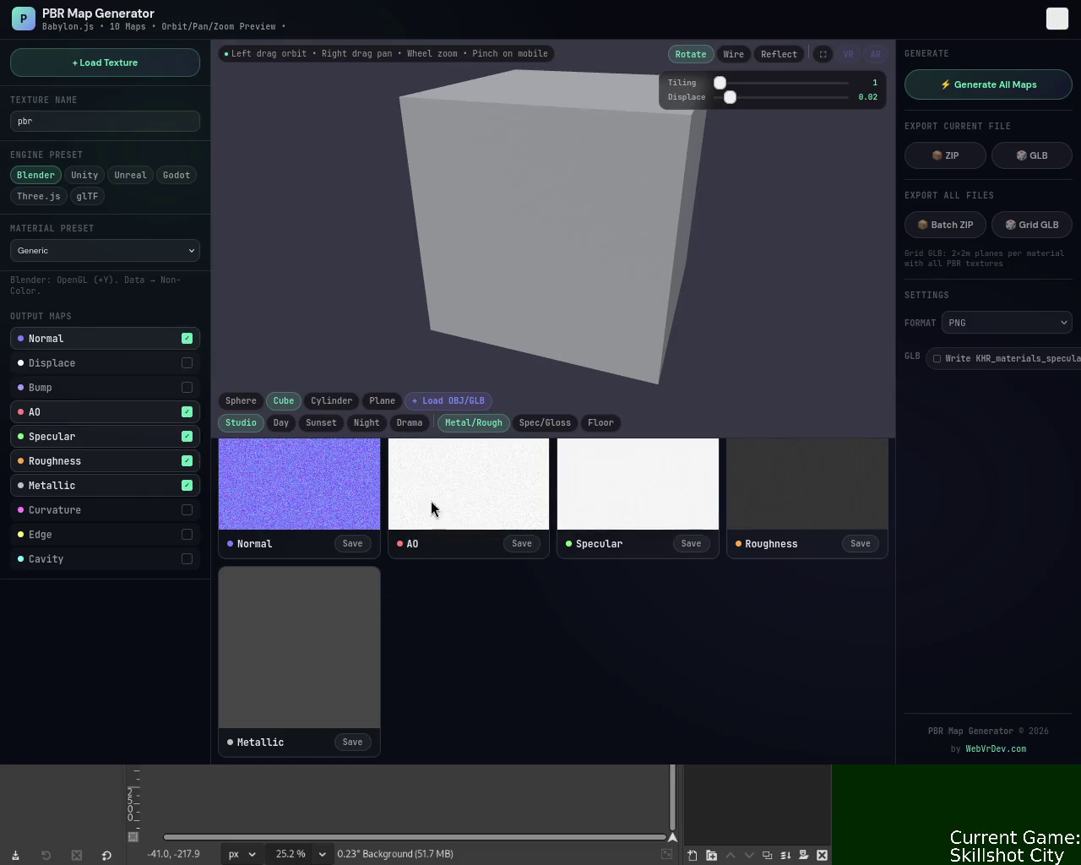
Step: Turn off Displace and Bump outputs, then save Normal, AO, Specular, Roughness and Metallic PNGs (pbr_normal.png…pbr_metallic.png)
left_click(187, 363)
left_click(187, 387)
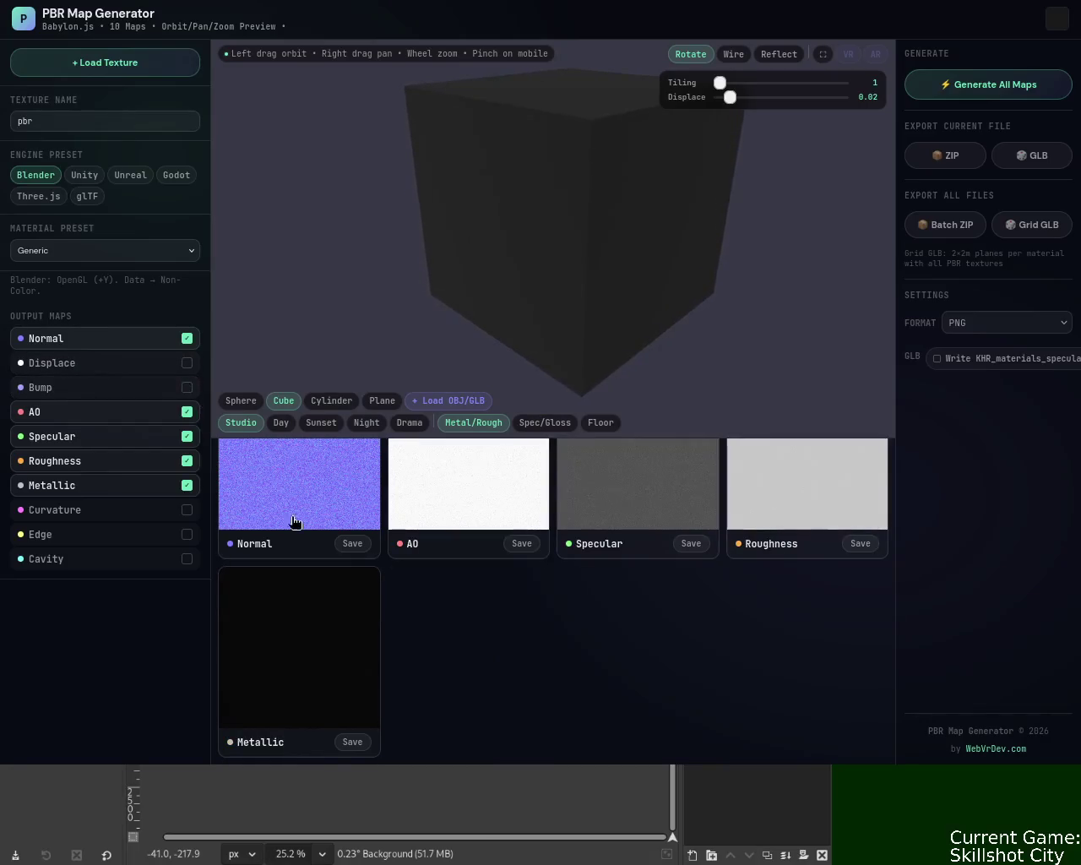
left_click(352, 543)
left_click(522, 544)
left_click(691, 544)
left_click(860, 544)
left_click(352, 741)
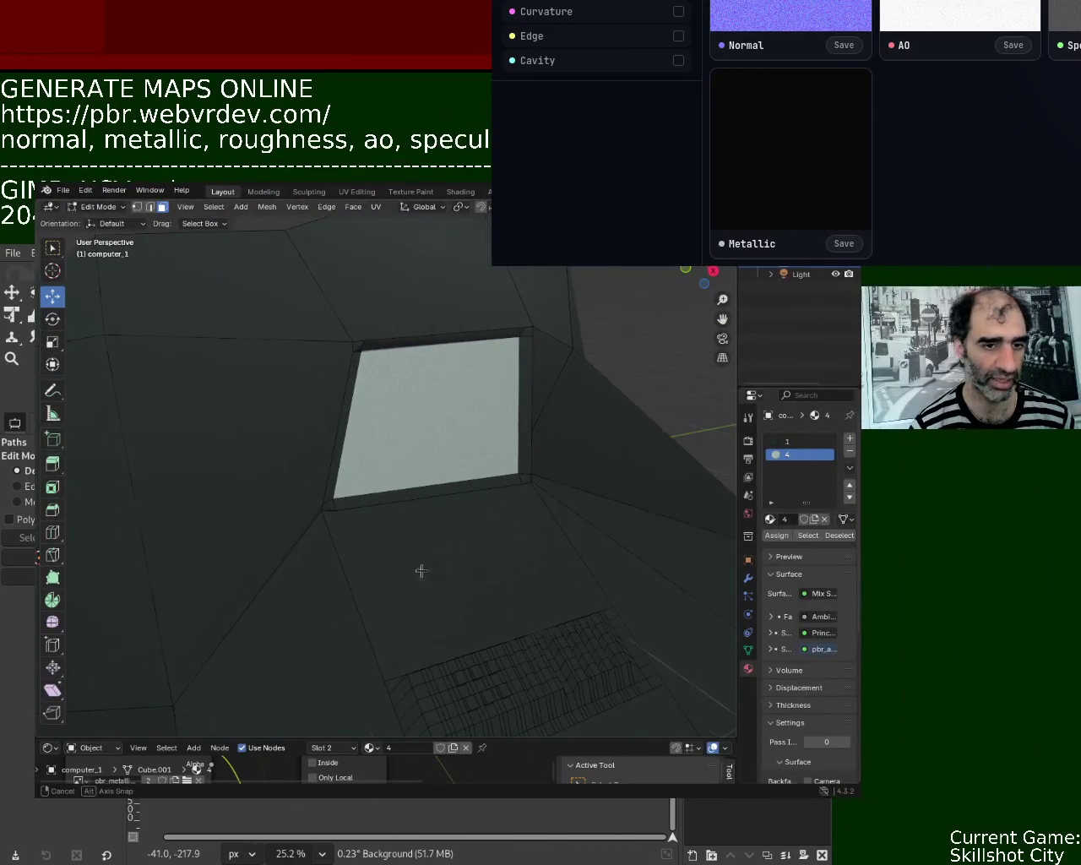
Step: Orbit and zoom around the computer model to inspect the bumpy texture on its screen face and body
mouse_move(422, 569)
middle_mouse_down()
mouse_move(410, 548)
mouse_move(382, 543)
mouse_move(380, 437)
middle_mouse_up()
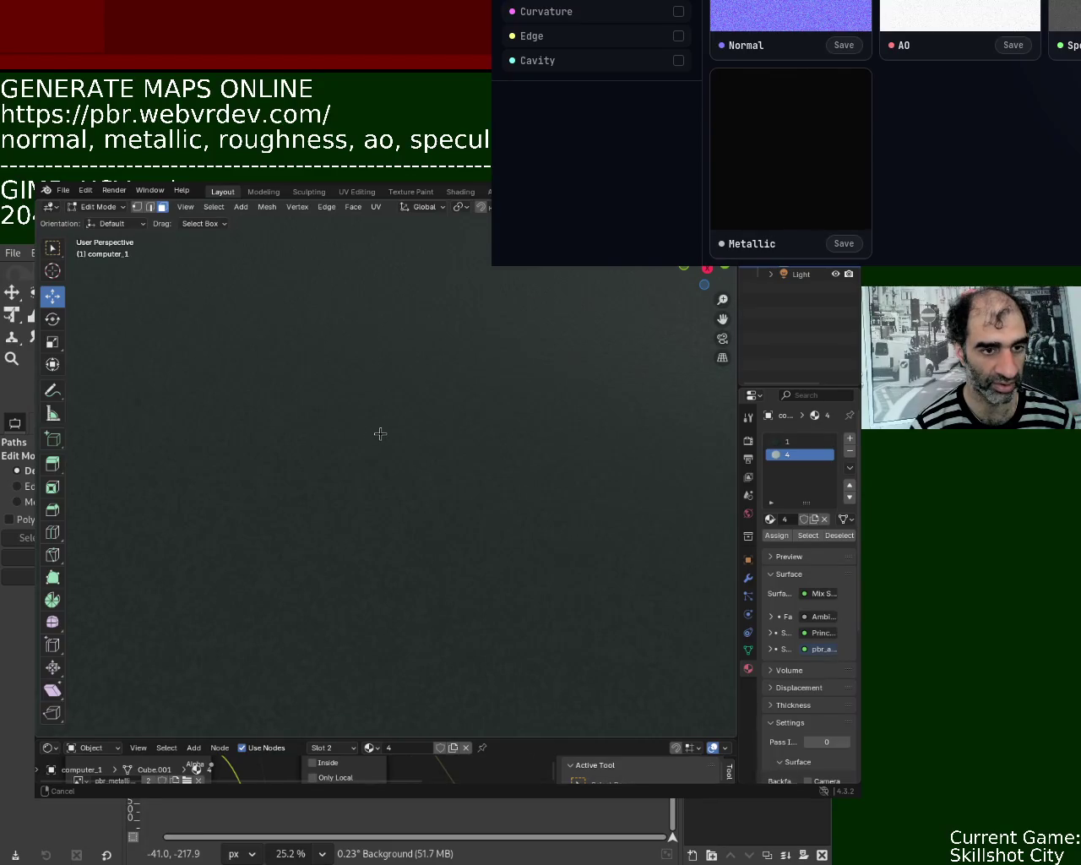
middle_click_drag(381, 434, 379, 434)
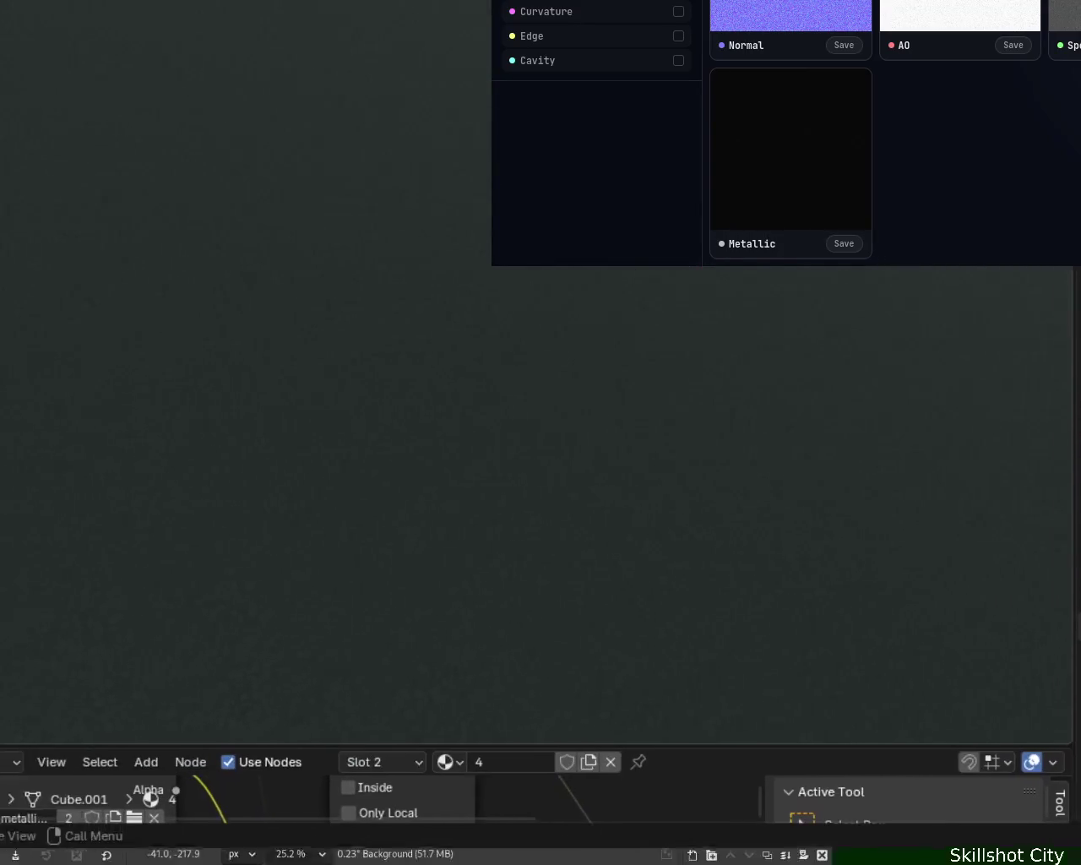
mouse_move(692, 425)
middle_mouse_down()
mouse_move(688, 453)
mouse_move(600, 407)
middle_mouse_up()
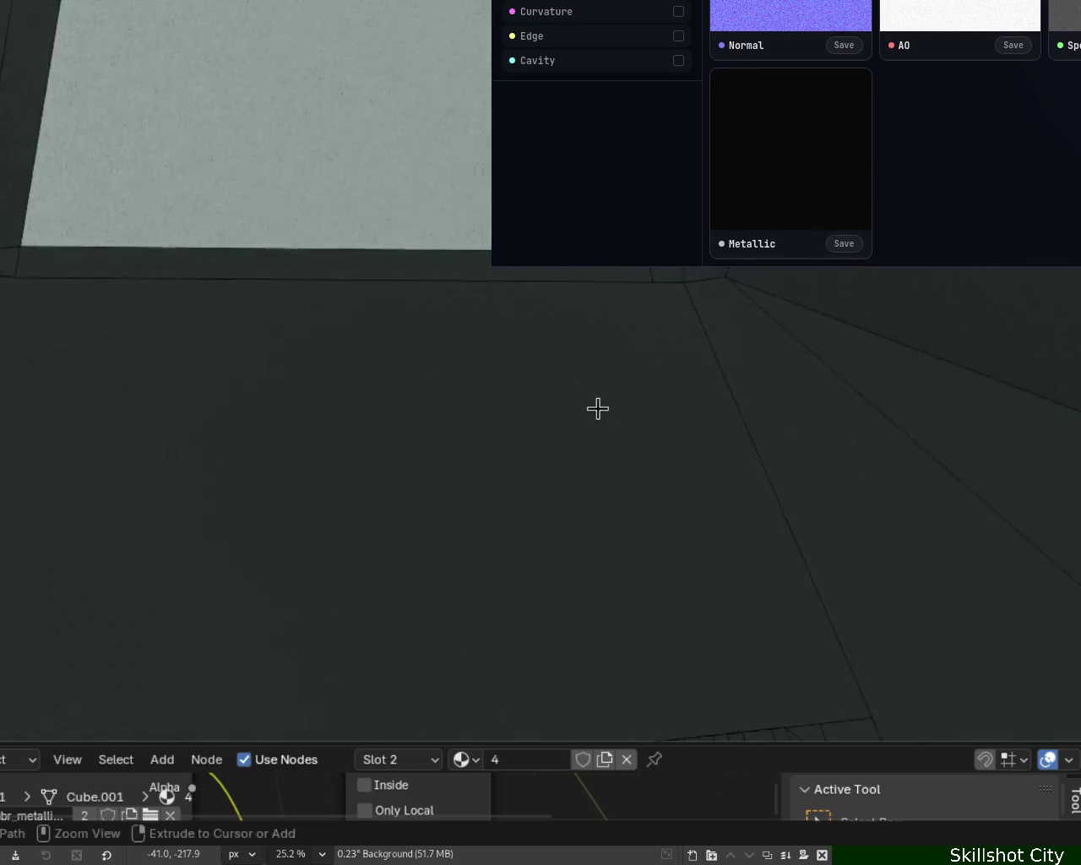
mouse_move(488, 427)
middle_mouse_down()
mouse_move(576, 448)
mouse_move(572, 287)
mouse_move(572, 321)
middle_mouse_up()
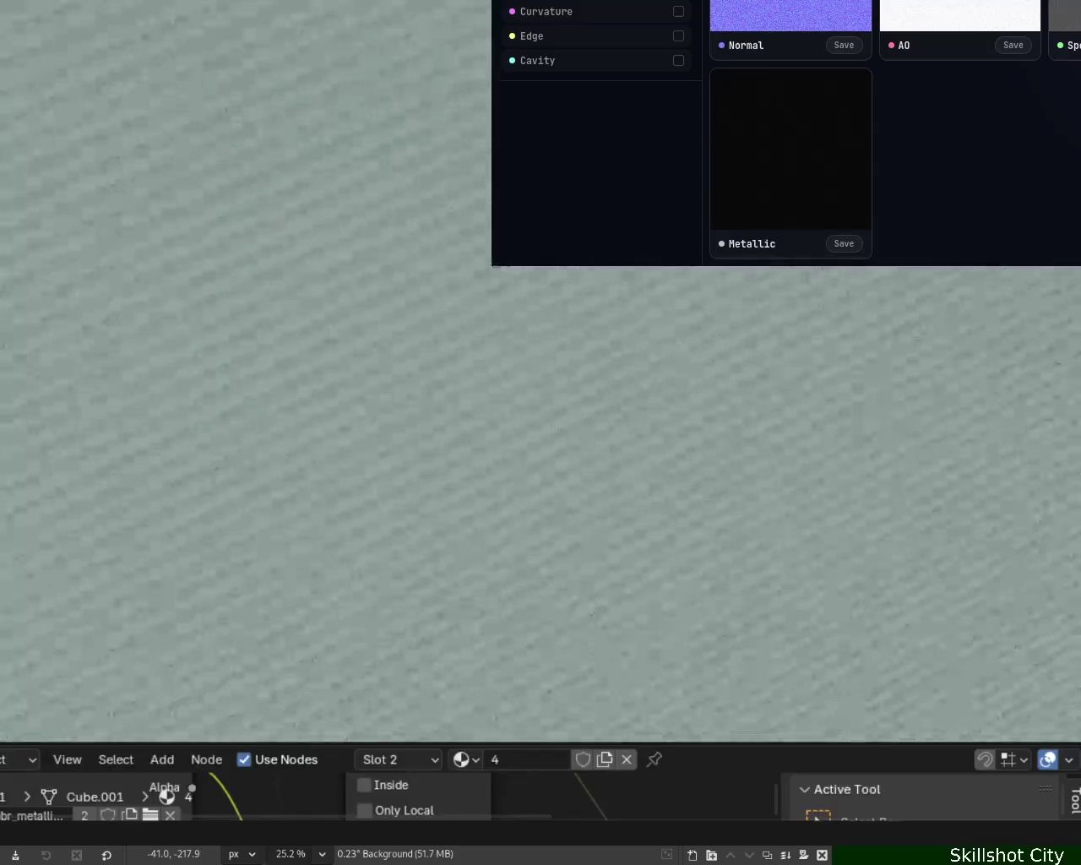
mouse_move(579, 270)
middle_mouse_down()
mouse_move(560, 373)
mouse_move(444, 256)
mouse_move(451, 270)
middle_mouse_up()
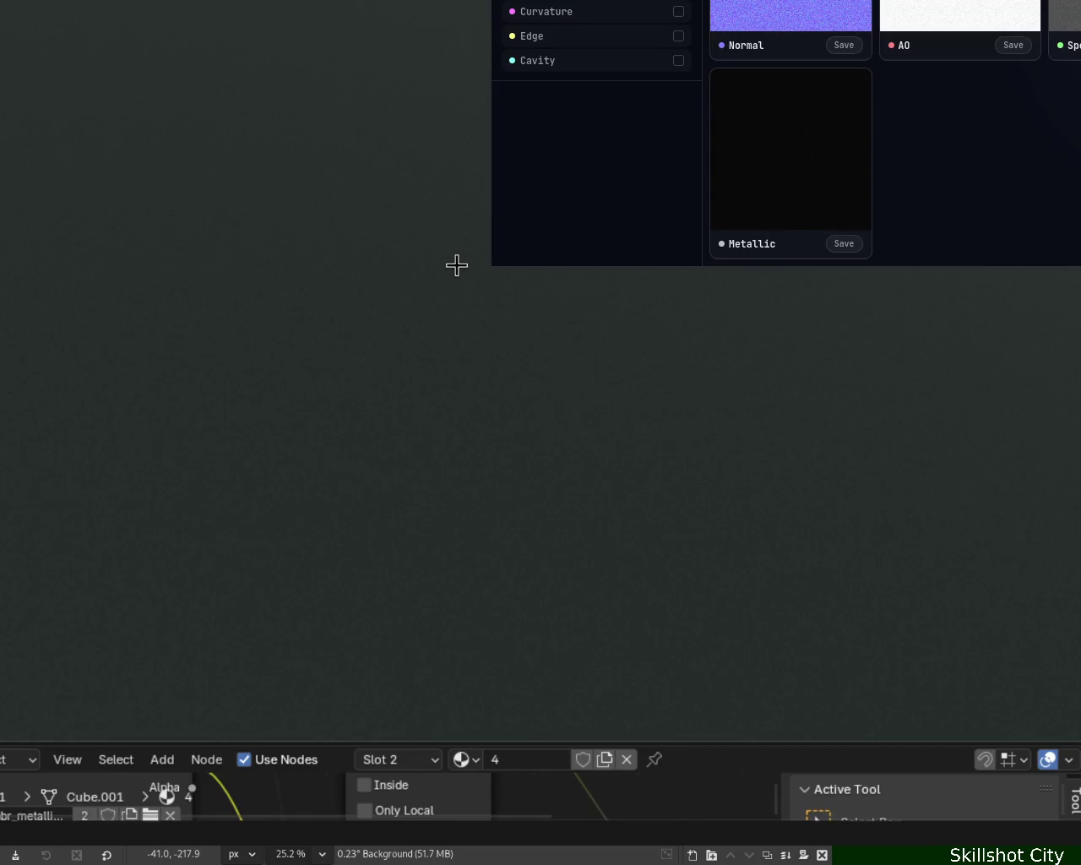
middle_click_drag(457, 263, 459, 262)
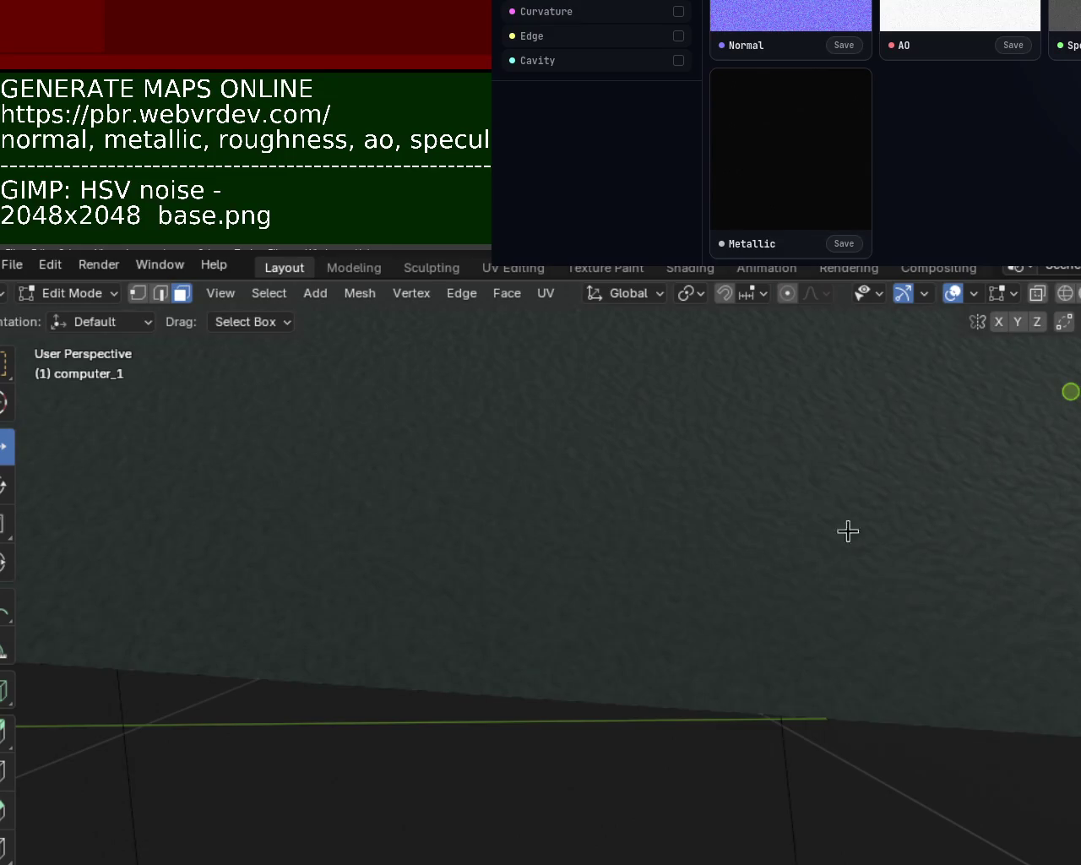
Step: Zoom in and orbit to inspect the noise texture along the wall's upper edge
scroll(783, 632, "up", 3)
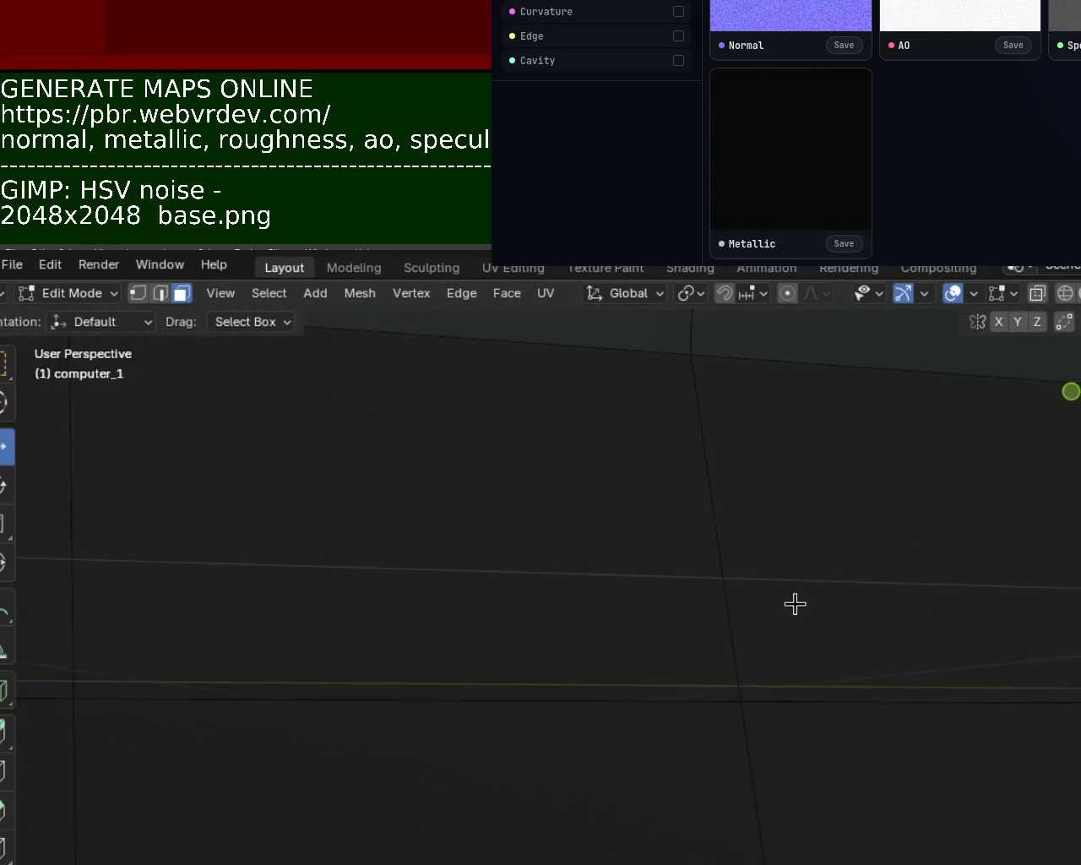
scroll(791, 635, "up", 3)
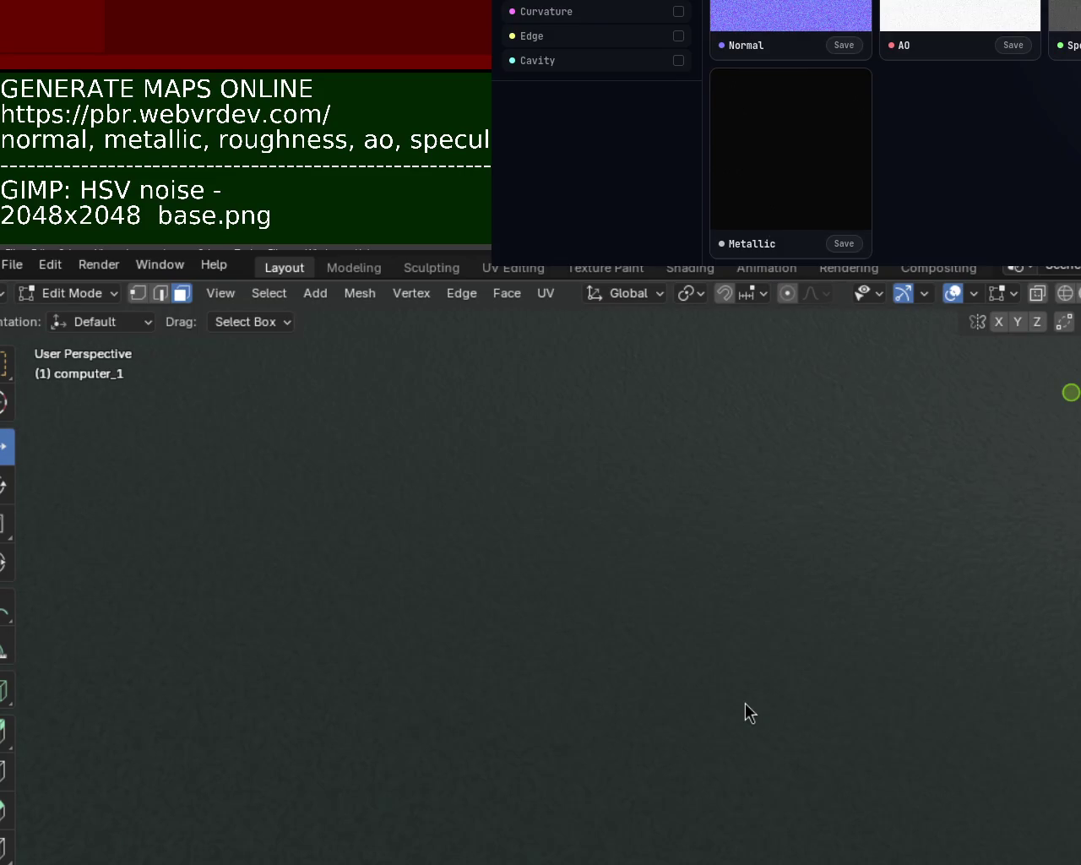
key("g")
mouse_move(748, 662)
middle_mouse_down()
mouse_move(752, 691)
mouse_move(760, 651)
mouse_move(767, 657)
middle_mouse_up()
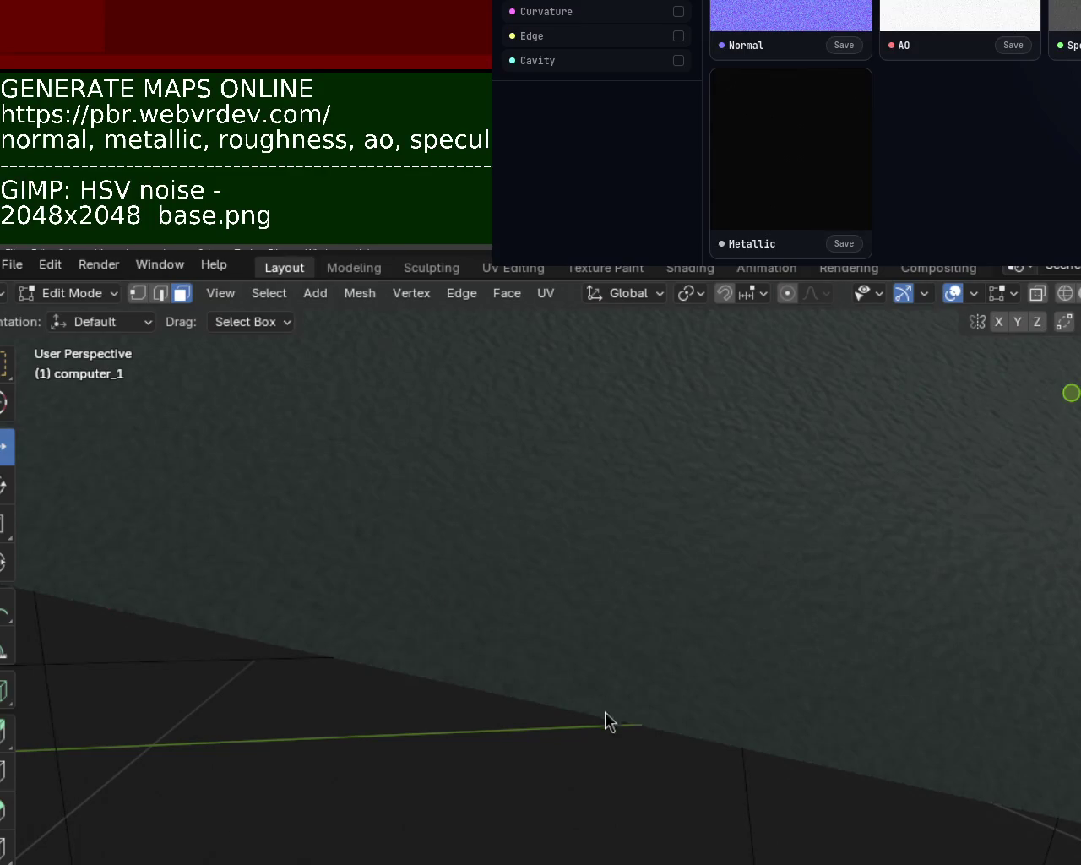
scroll(848, 445, "up", 2)
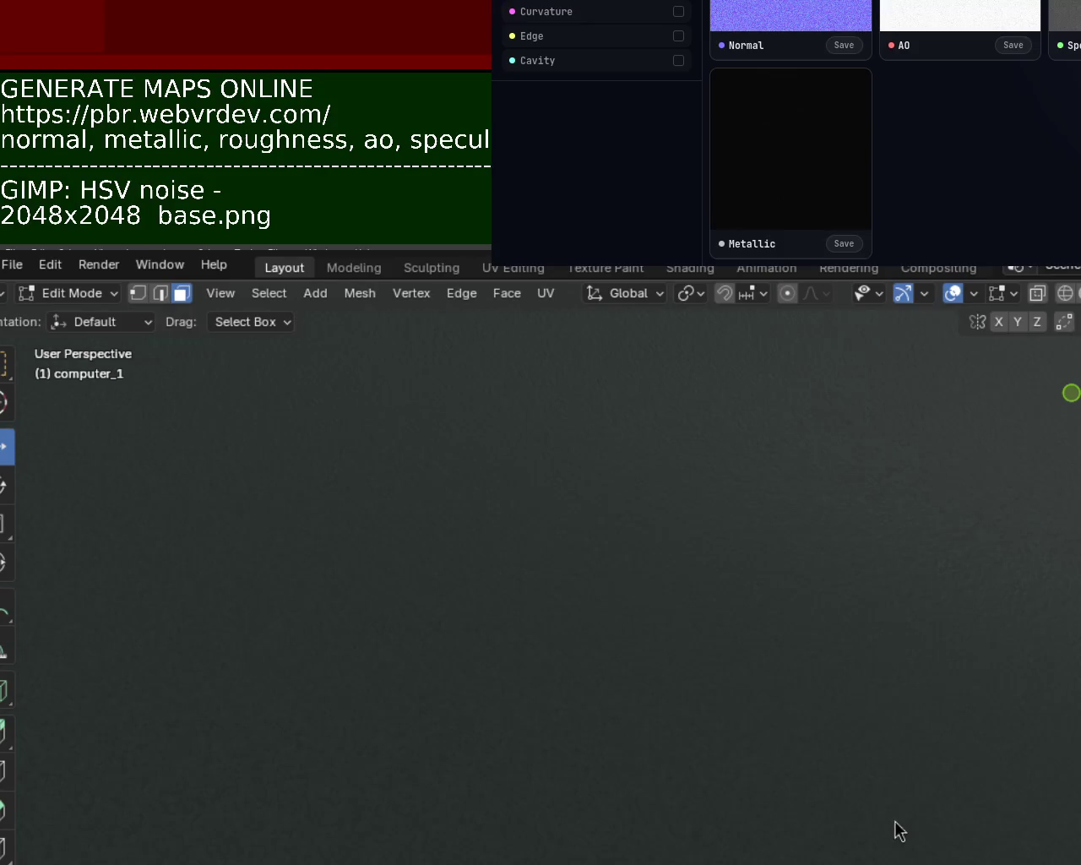
scroll(700, 652, "down", 3)
scroll(712, 763, "down", 2)
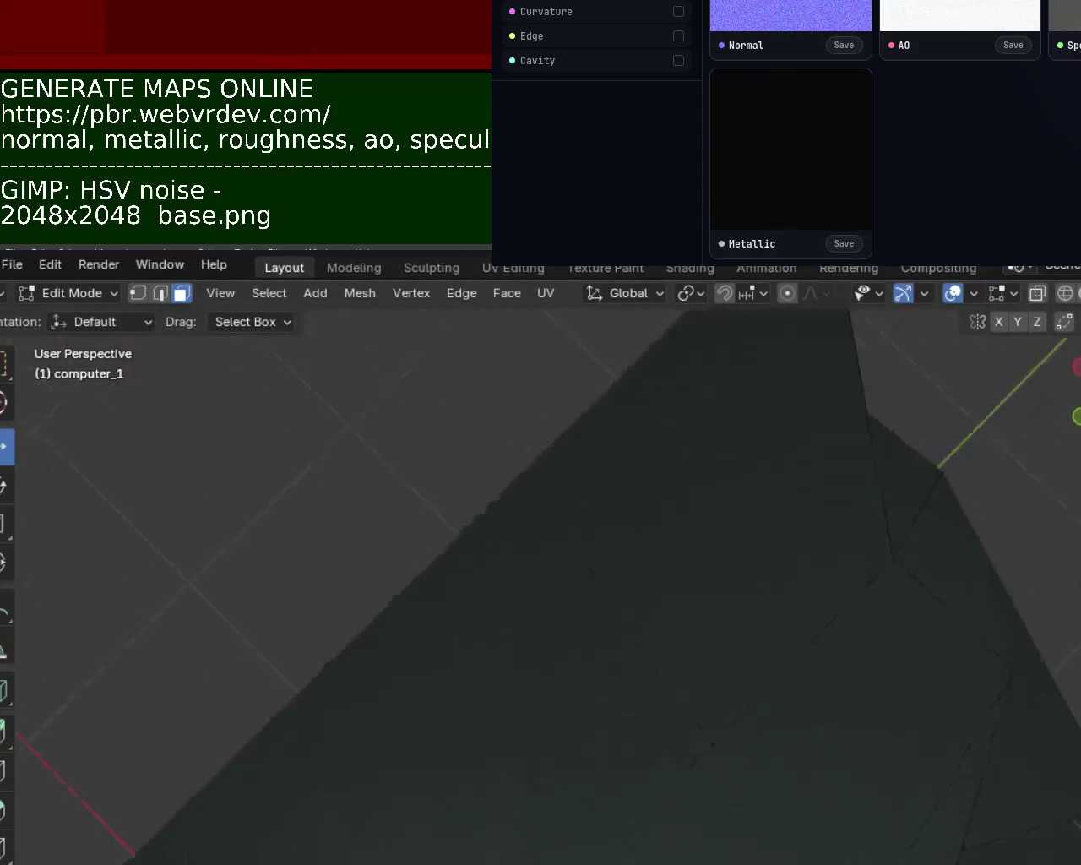
Step: Orbit toward the light-grey screen, view it from above, then switch to GIMP
mouse_move(710, 781)
middle_mouse_down()
mouse_move(524, 728)
mouse_move(410, 803)
mouse_move(430, 781)
mouse_move(709, 790)
mouse_move(735, 762)
mouse_move(668, 716)
middle_mouse_up()
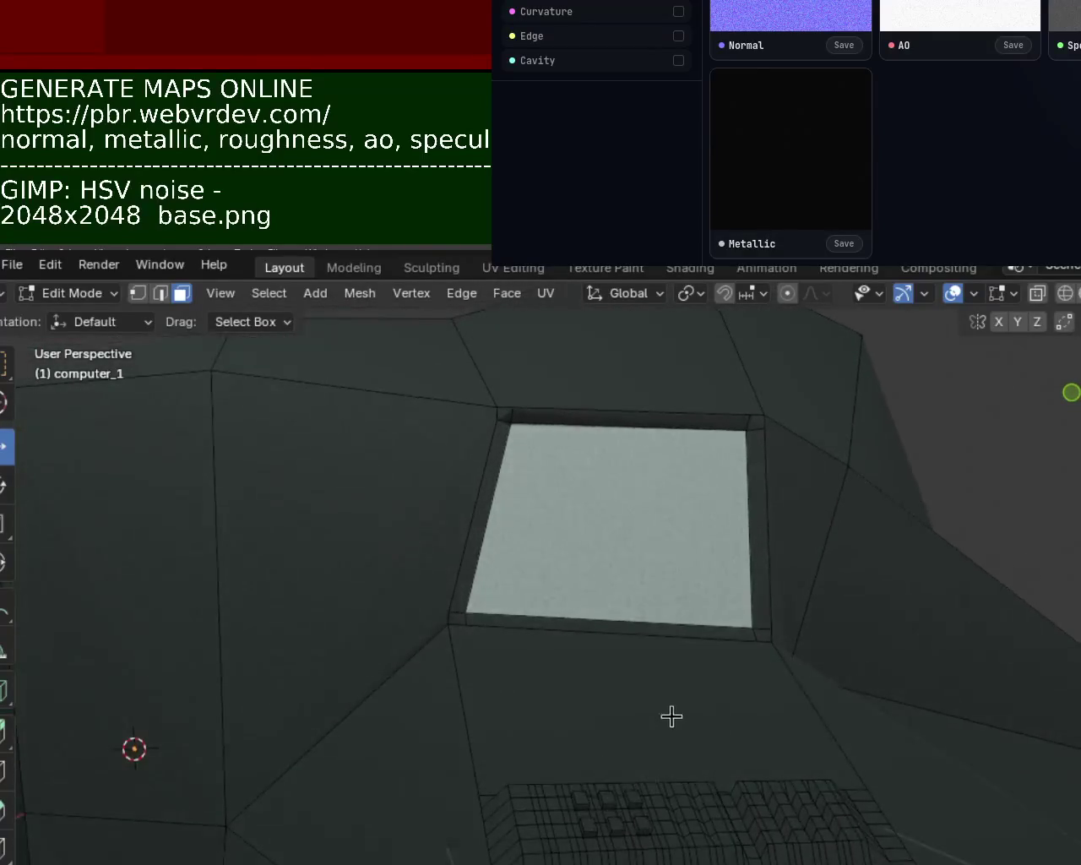
scroll(675, 684, "up", 3)
middle_click_drag(682, 648, 682, 682)
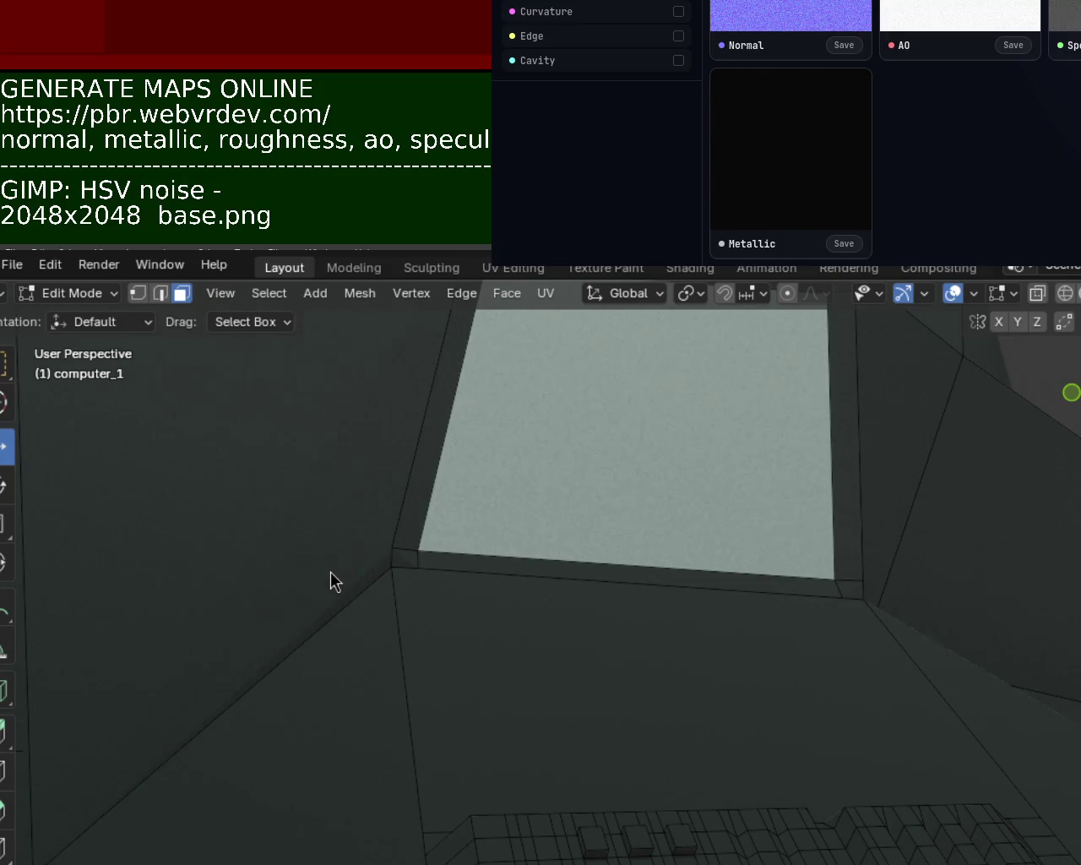
key("alt+Tab")
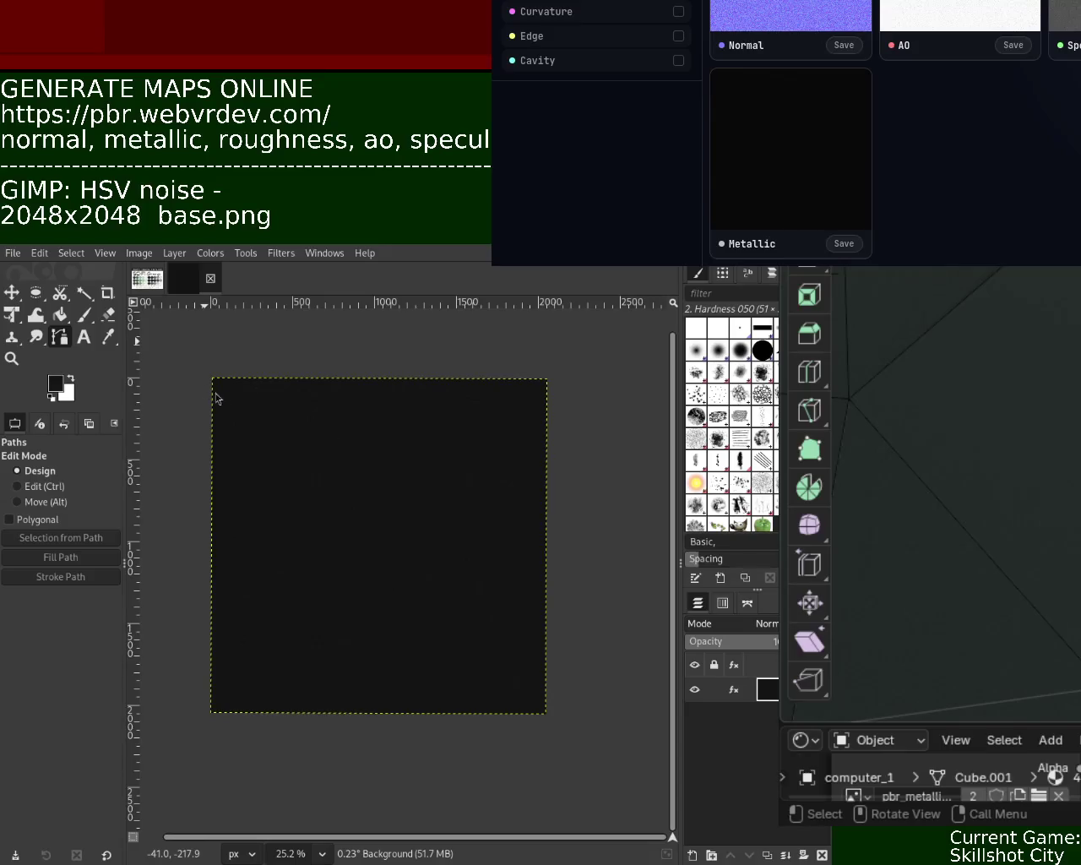
Step: Cycle through the Blender and GIMP windows, then bring the PBR Map Generator page forward and reposition it
left_click(755, 436)
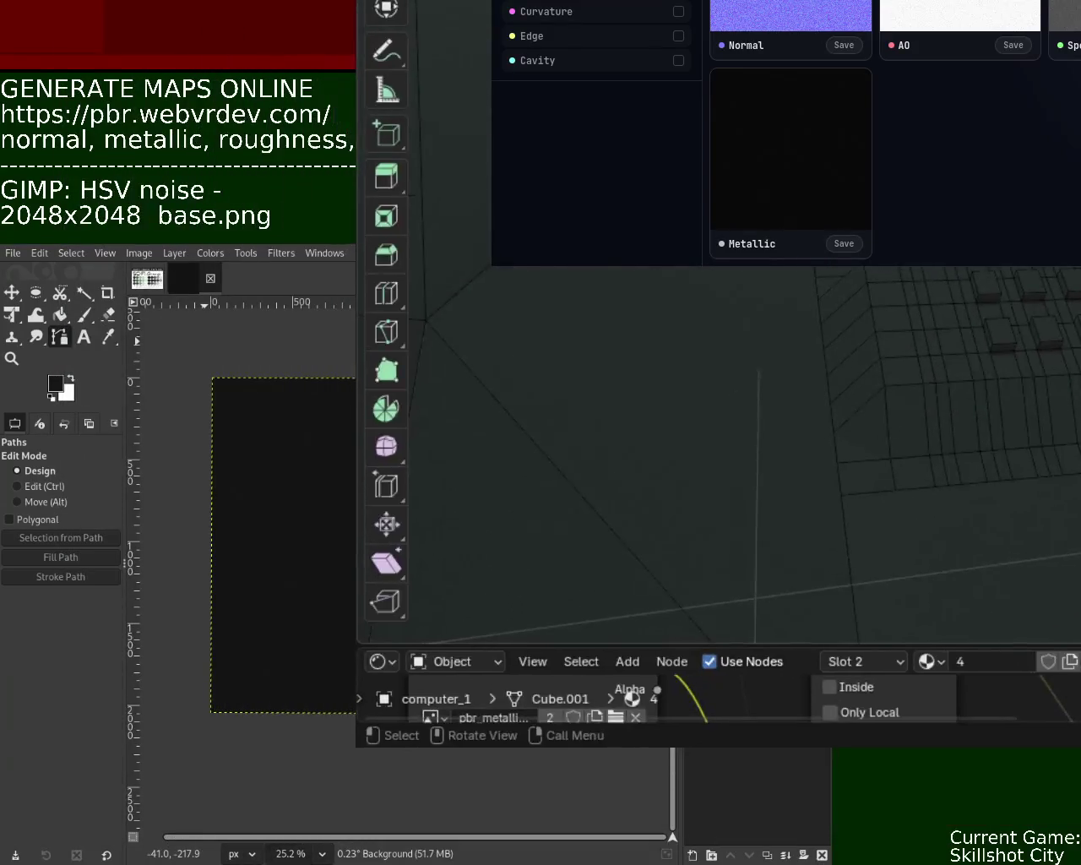
left_click(634, 439)
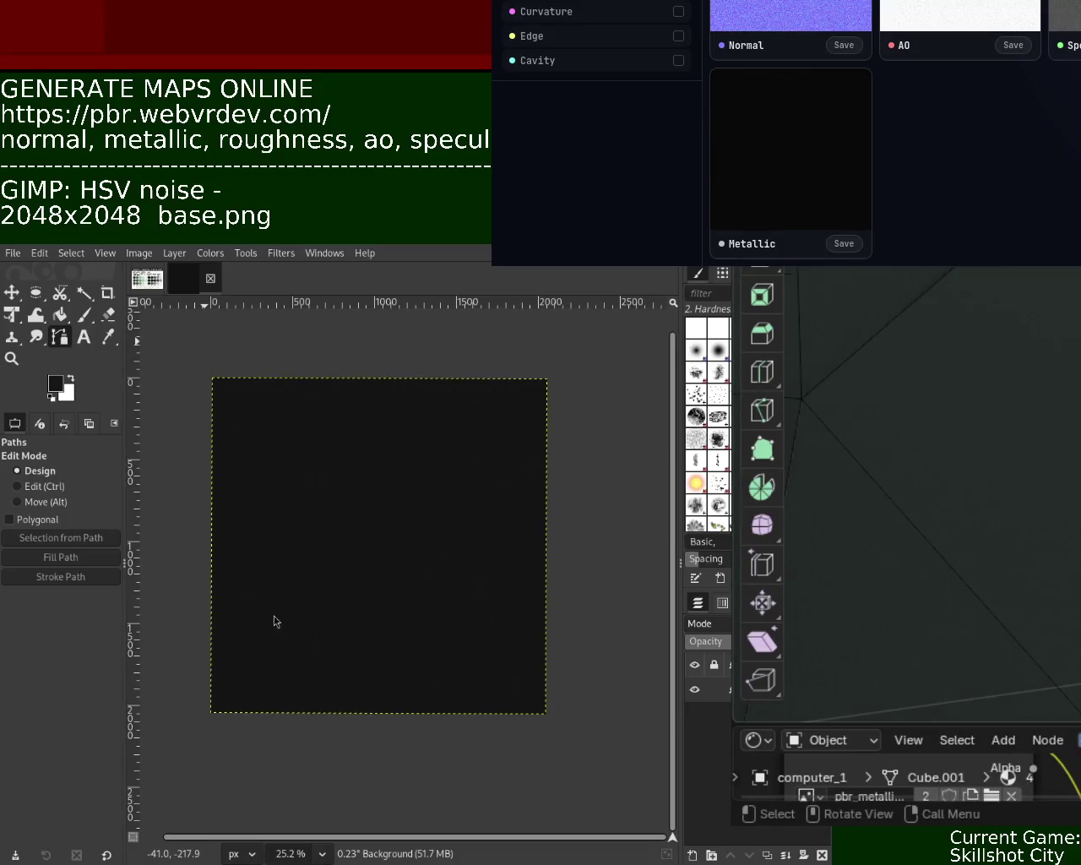
left_click(844, 507)
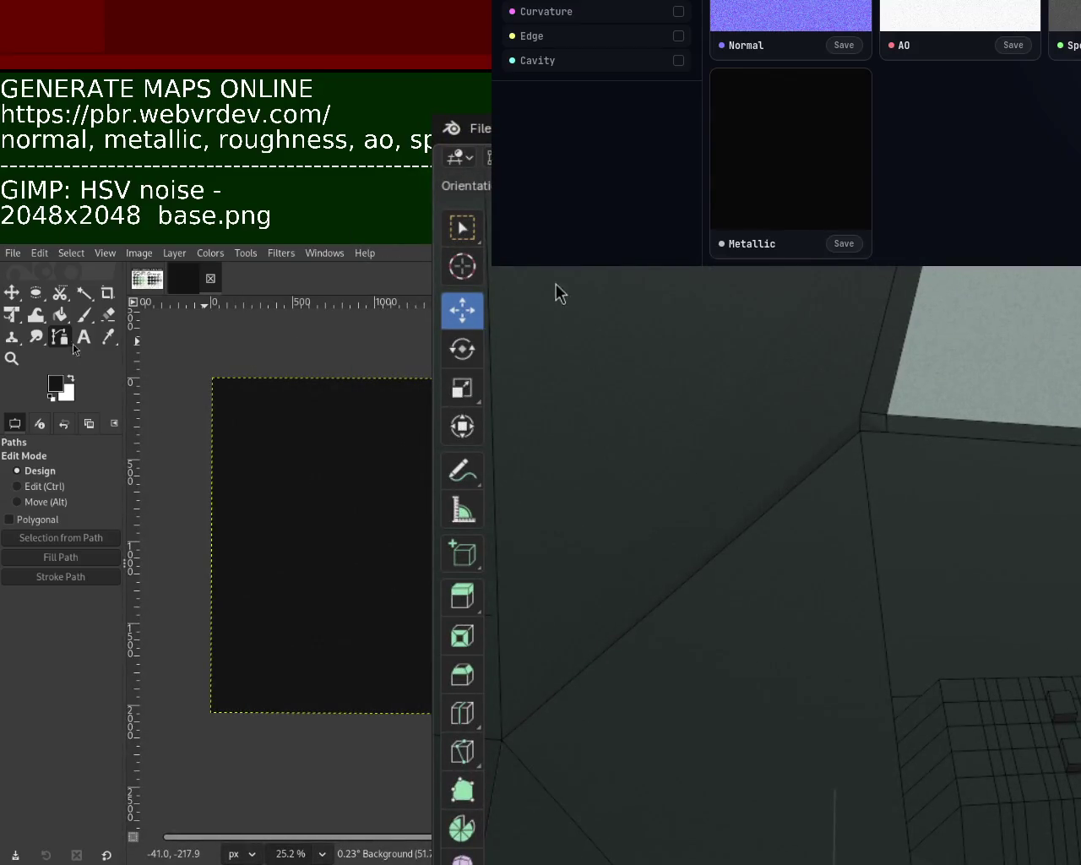
left_click(540, 211)
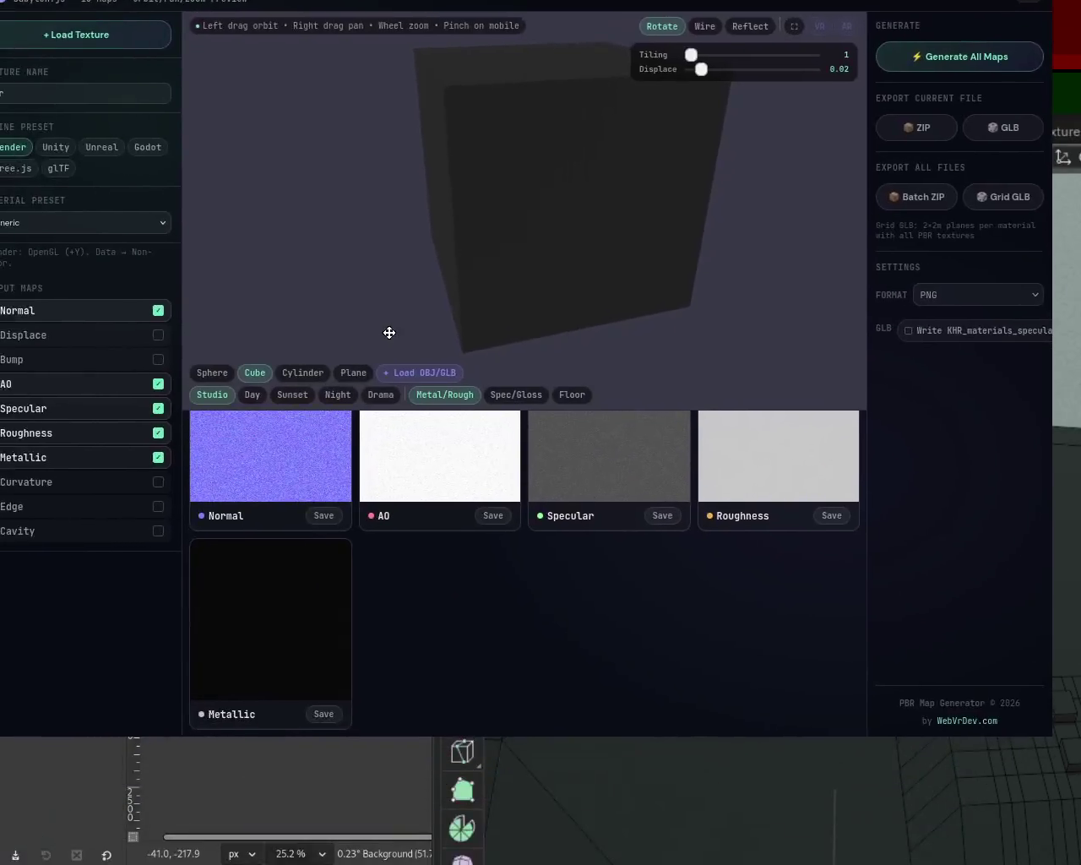
left_click_drag(179, 581, 430, 341)
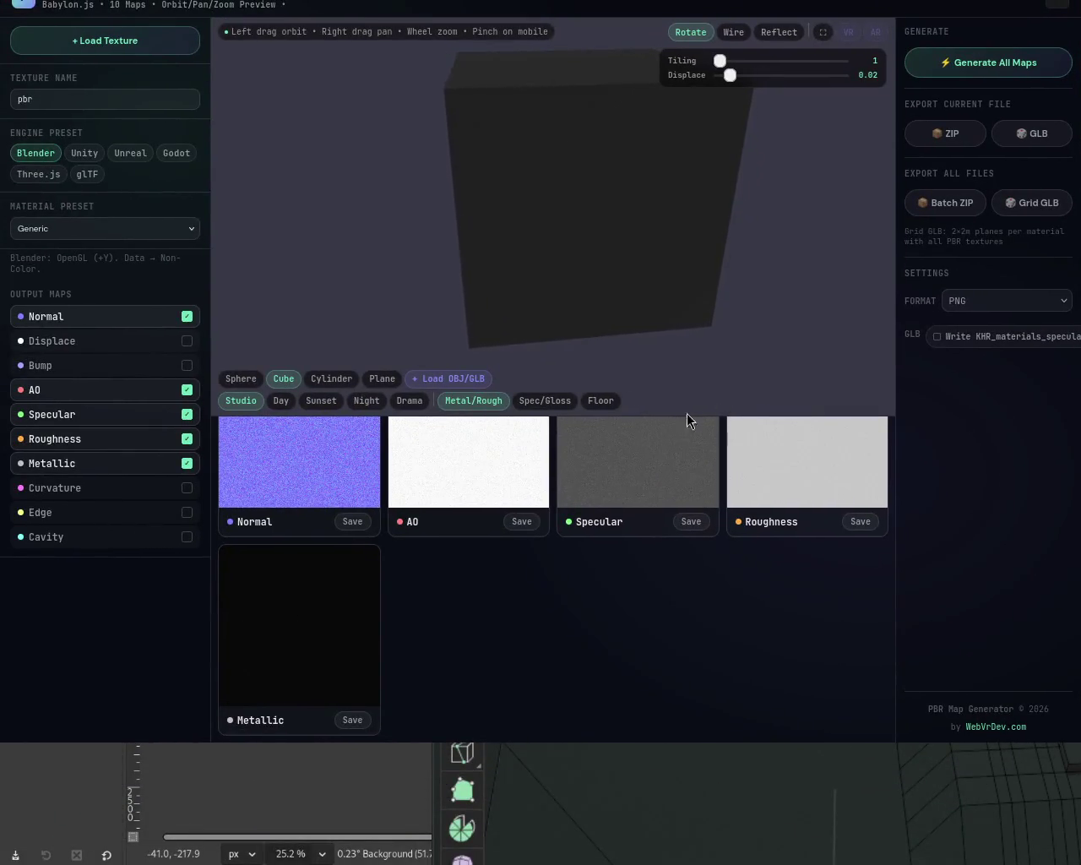
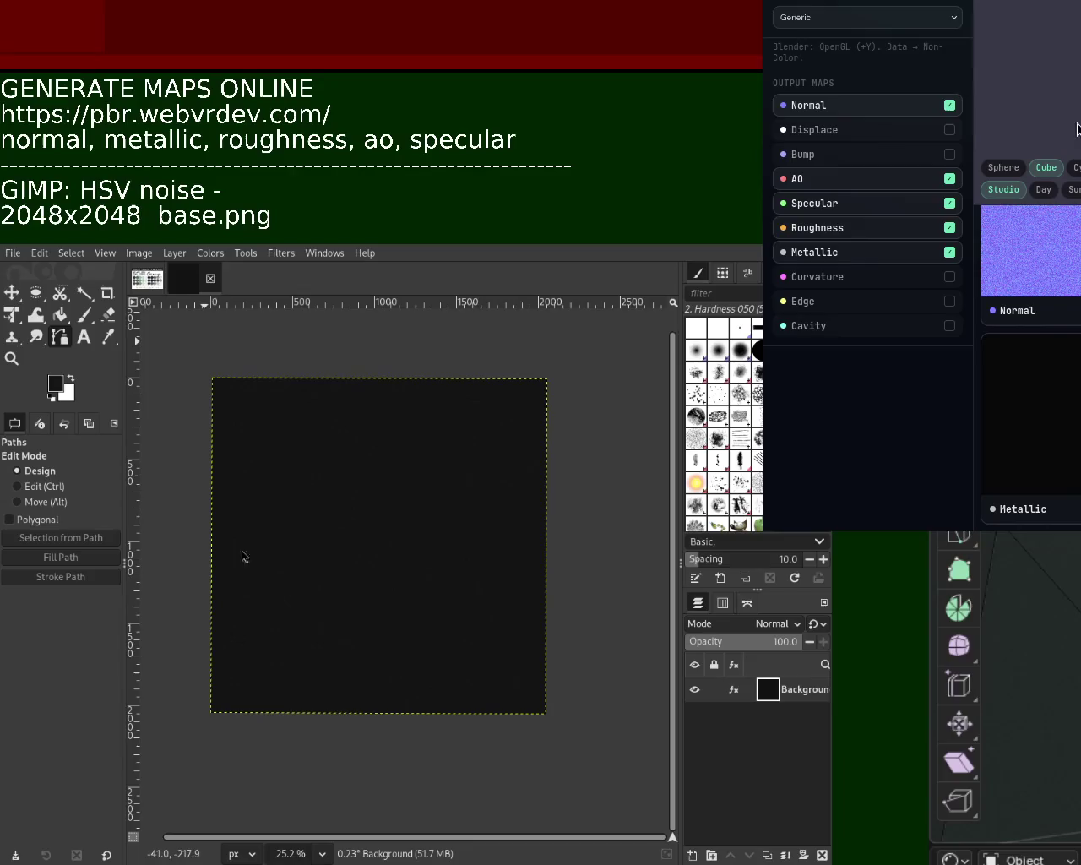
Step: Bucket-fill the white canvas with dark teal from the Sci-Fi Grunge palette, then add HSV noise
left_click(146, 278)
left_click(107, 337)
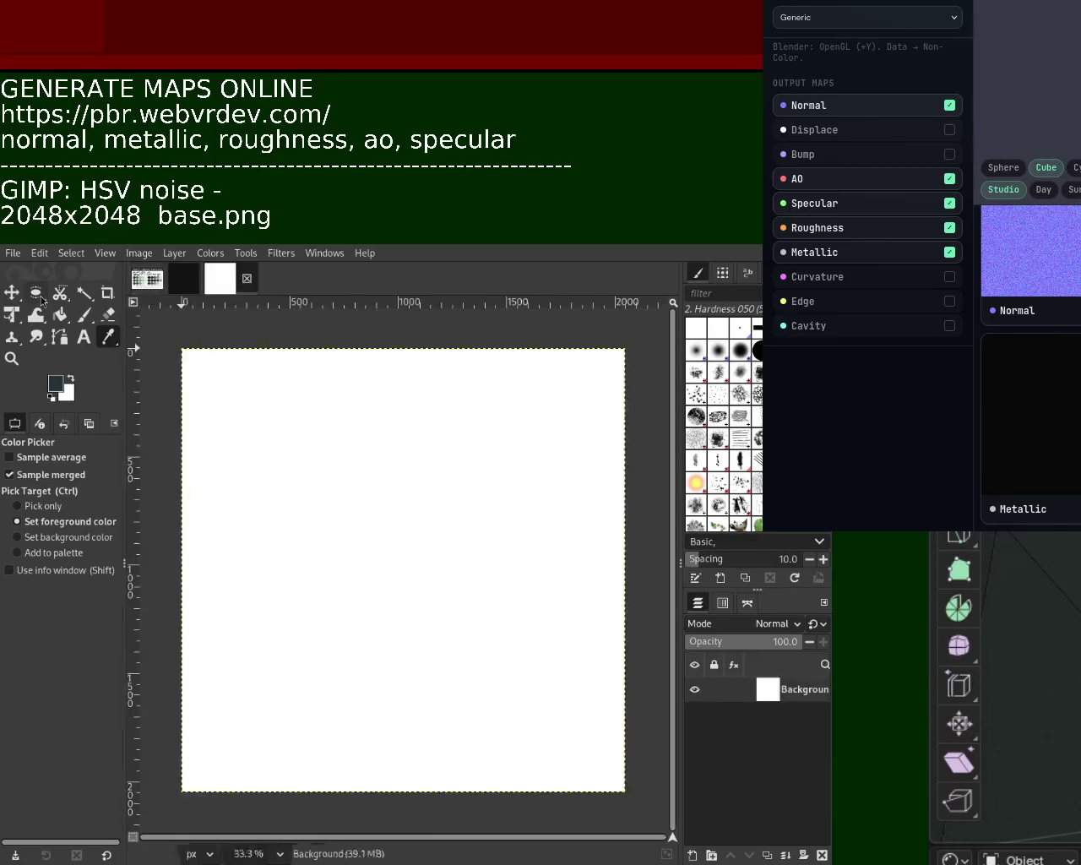
left_click(60, 316)
left_click(309, 459)
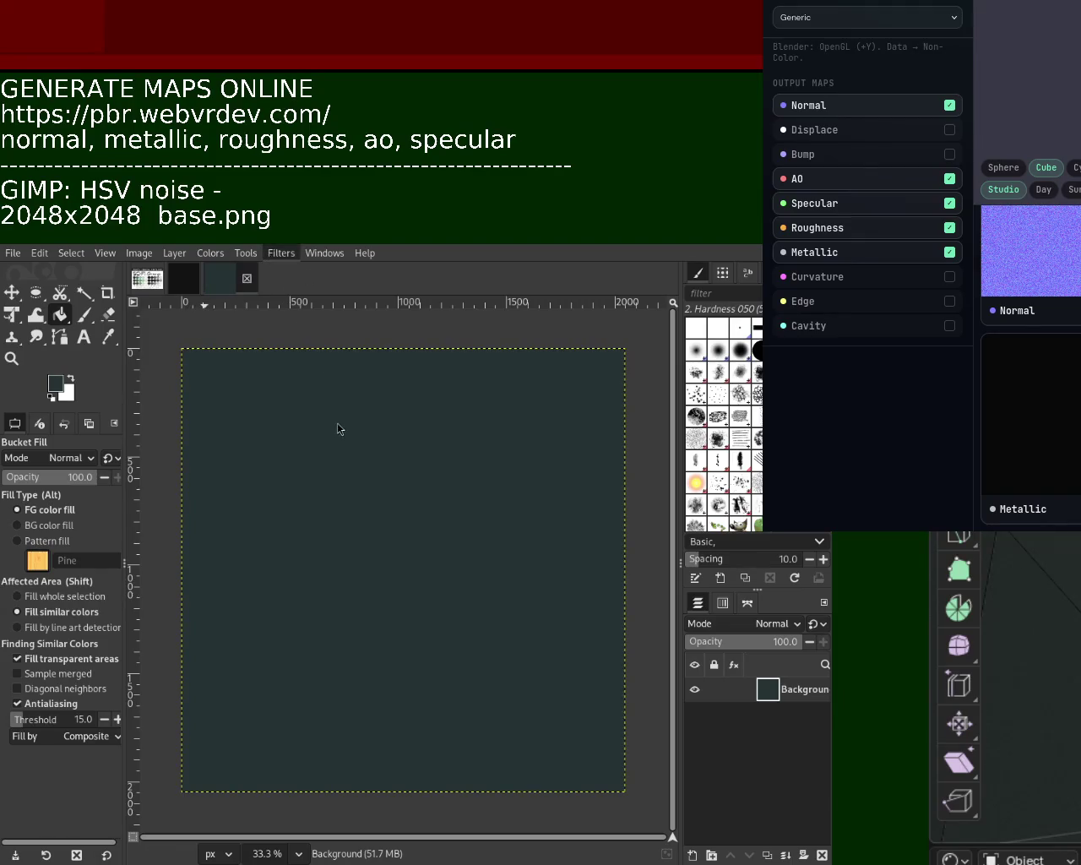
key("ctrl+f")
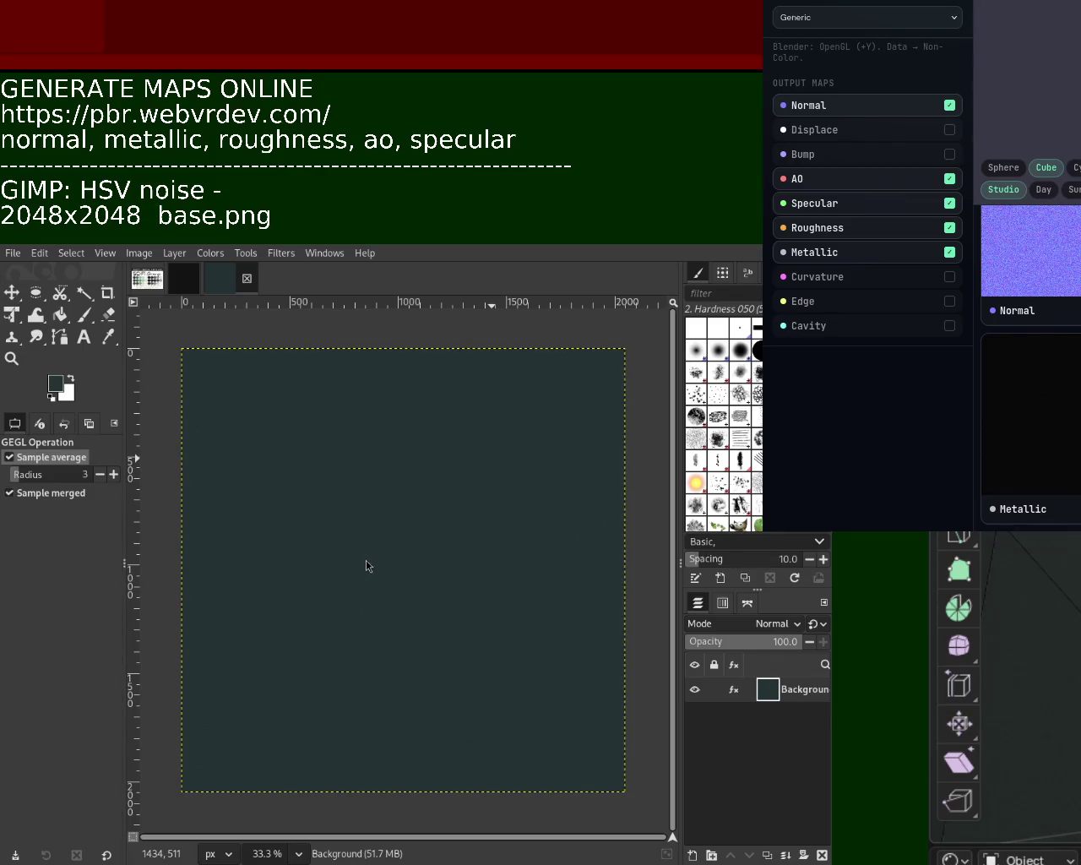
Step: Zoom in closely on the canvas to inspect the HSV noise grain, then zoom back out
left_click(12, 358)
left_click(304, 443)
left_click(304, 443)
left_click(304, 443, "ctrl")
left_click(304, 444, "ctrl")
left_click(304, 443, "ctrl")
left_click(304, 443)
left_click(304, 443)
left_click(303, 444)
left_click(304, 443, "ctrl")
left_click(304, 444, "ctrl")
left_click(304, 443, "ctrl")
scroll(304, 443, "down", 1, "ctrl")
scroll(304, 443, "up", 1, "ctrl")
scroll(304, 443, "up", 1, "ctrl")
scroll(304, 444, "down", 1, "ctrl")
left_click(304, 443)
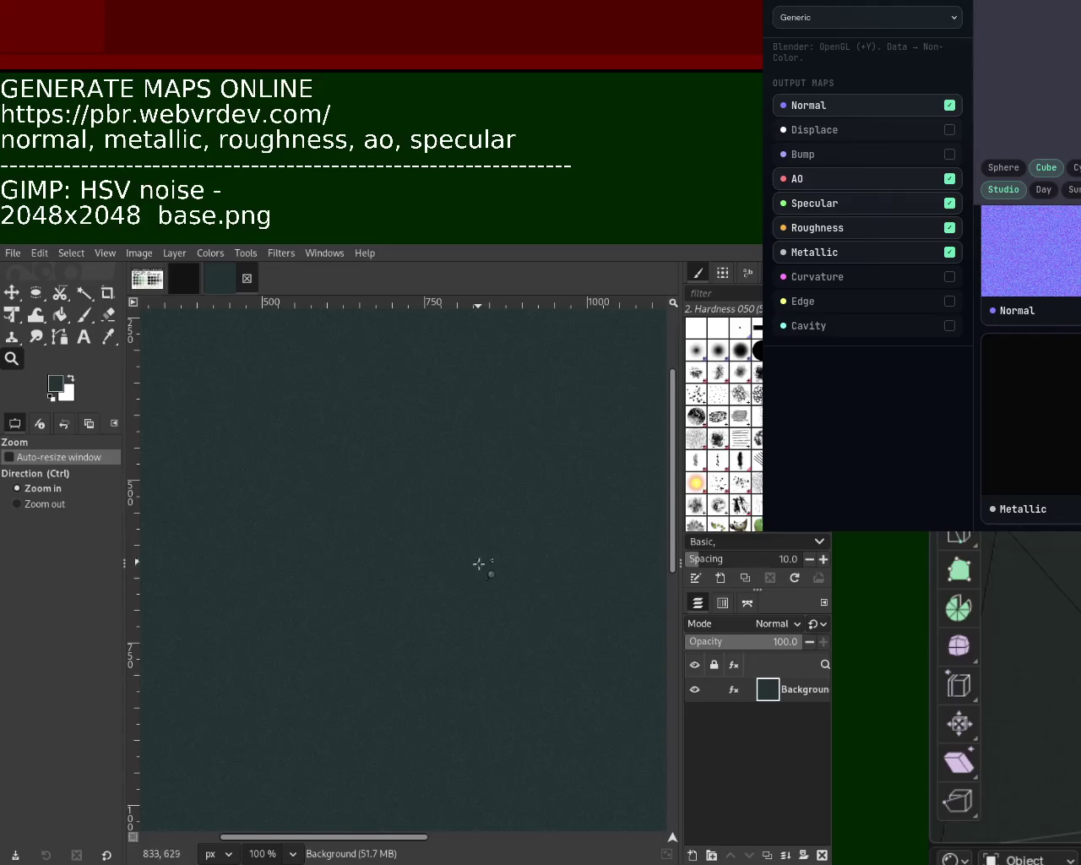
left_click(433, 507, "ctrl")
scroll(433, 507, "down", 3, "ctrl")
scroll(437, 507, "down", 2, "ctrl")
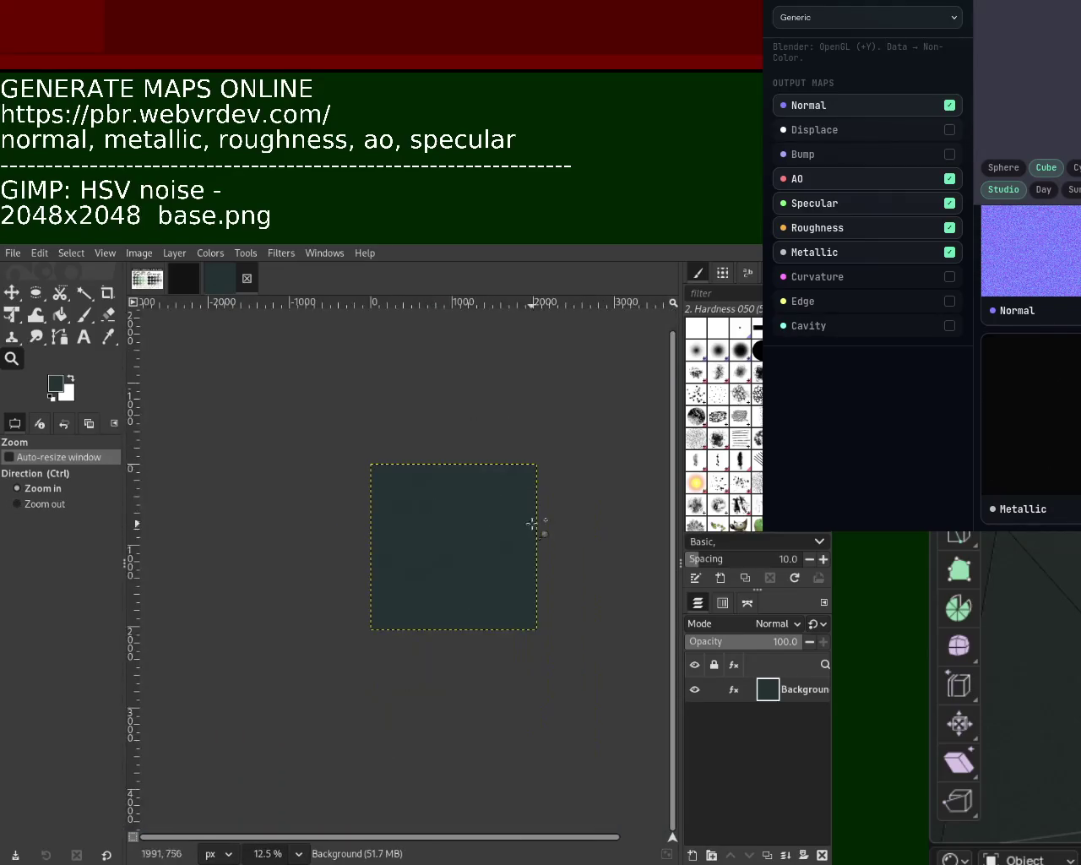
scroll(536, 526, "up", 1, "ctrl")
scroll(487, 512, "up", 2, "ctrl")
scroll(359, 520, "down", 2, "ctrl")
scroll(366, 546, "up", 2, "ctrl")
scroll(367, 550, "down", 1, "ctrl")
scroll(367, 550, "up", 1, "ctrl")
scroll(376, 557, "down", 1, "ctrl")
scroll(384, 547, "up", 1, "ctrl")
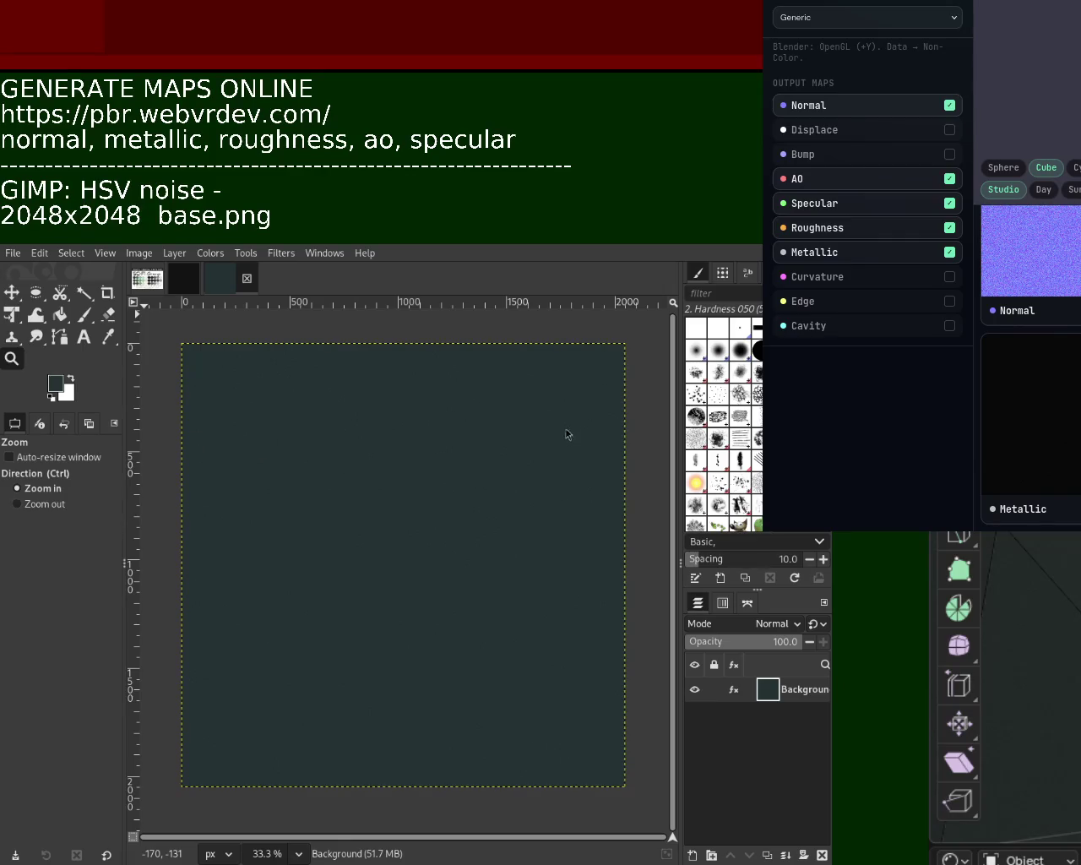
Step: Export the dark teal noise texture as a PNG file
key("ctrl+e")
scroll(330, 489, "down", 1, "ctrl")
scroll(327, 488, "up", 2, "ctrl")
scroll(327, 487, "up", 1, "ctrl")
scroll(326, 488, "up", 1, "ctrl")
scroll(327, 487, "up", 1, "ctrl")
scroll(327, 487, "up", 1, "ctrl")
scroll(326, 487, "down", 2, "ctrl")
scroll(330, 487, "down", 2, "ctrl")
scroll(364, 497, "down", 1, "ctrl")
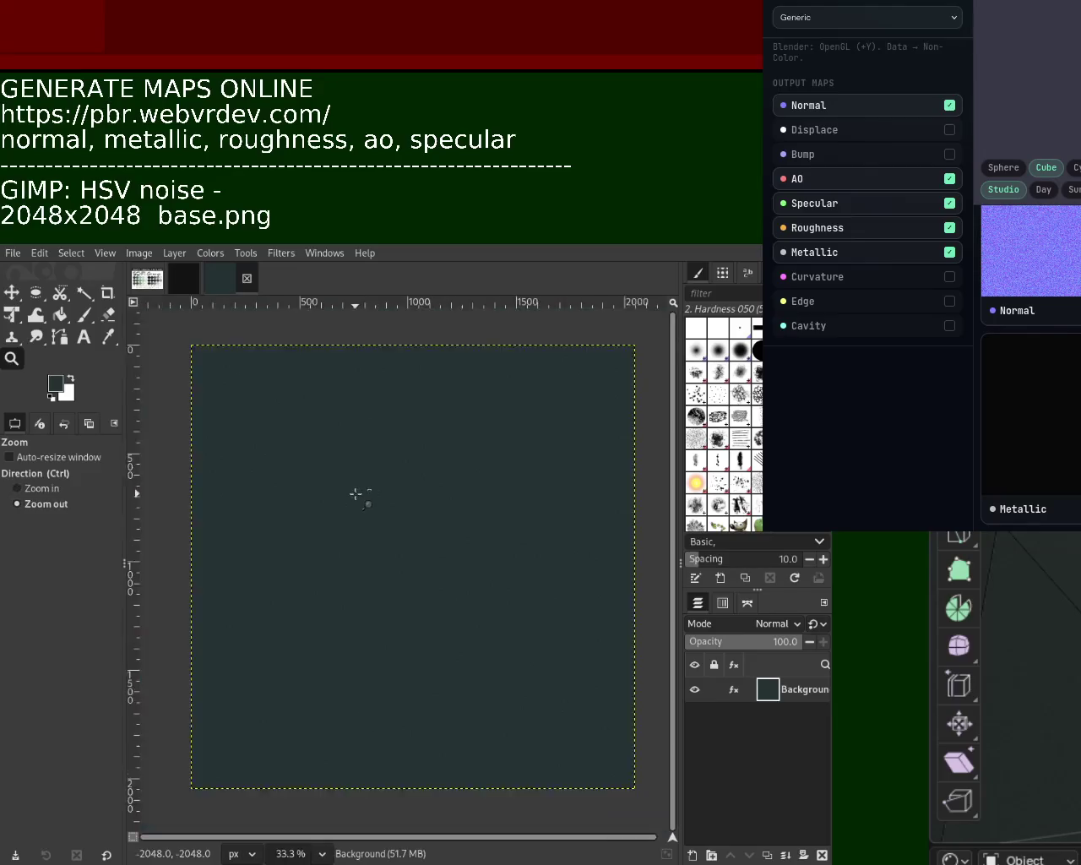
scroll(430, 478, "up", 2, "ctrl")
scroll(461, 532, "up", 1, "ctrl")
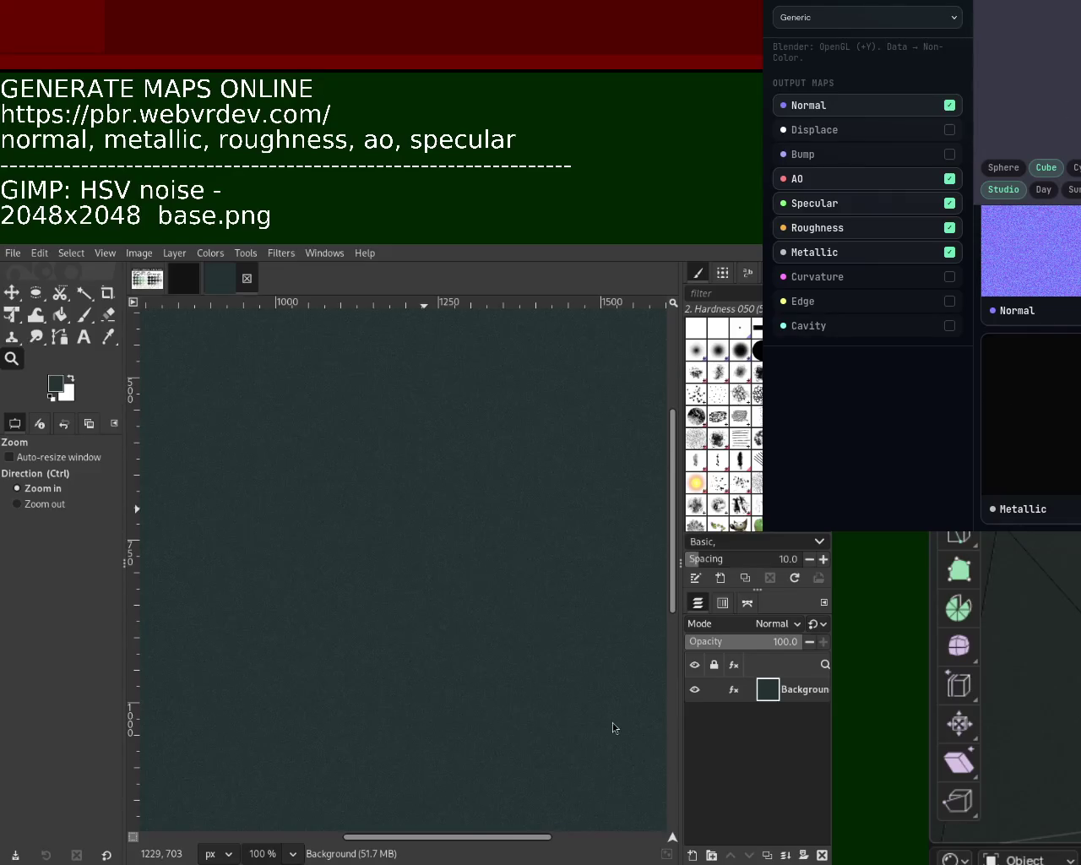
scroll(437, 569, "down", 3, "ctrl")
scroll(436, 569, "down", 1, "ctrl")
scroll(446, 557, "down", 1, "ctrl")
scroll(415, 603, "up", 2, "ctrl")
scroll(414, 603, "down", 1, "ctrl")
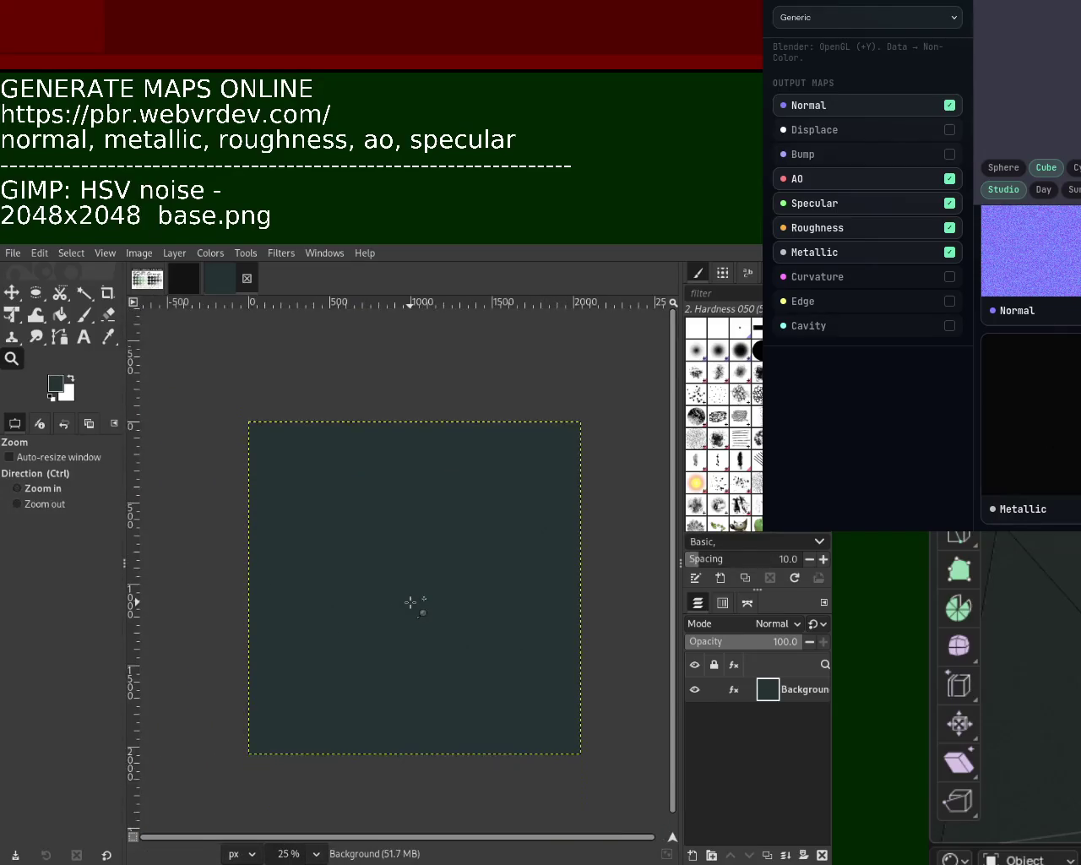
scroll(405, 604, "up", 1, "ctrl")
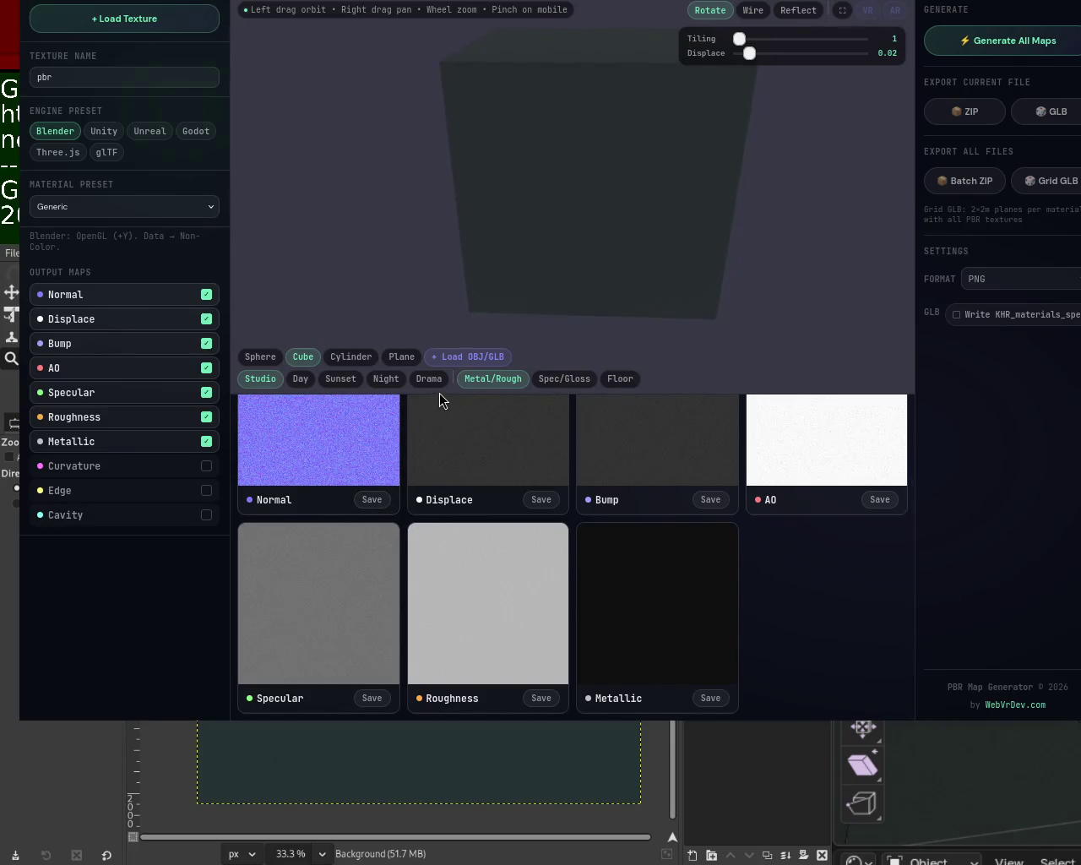
Step: Disable Displace and Bump outputs; save the Normal, AO, Specular, Roughness and Metallic PNGs
left_click(206, 319)
left_click(206, 342)
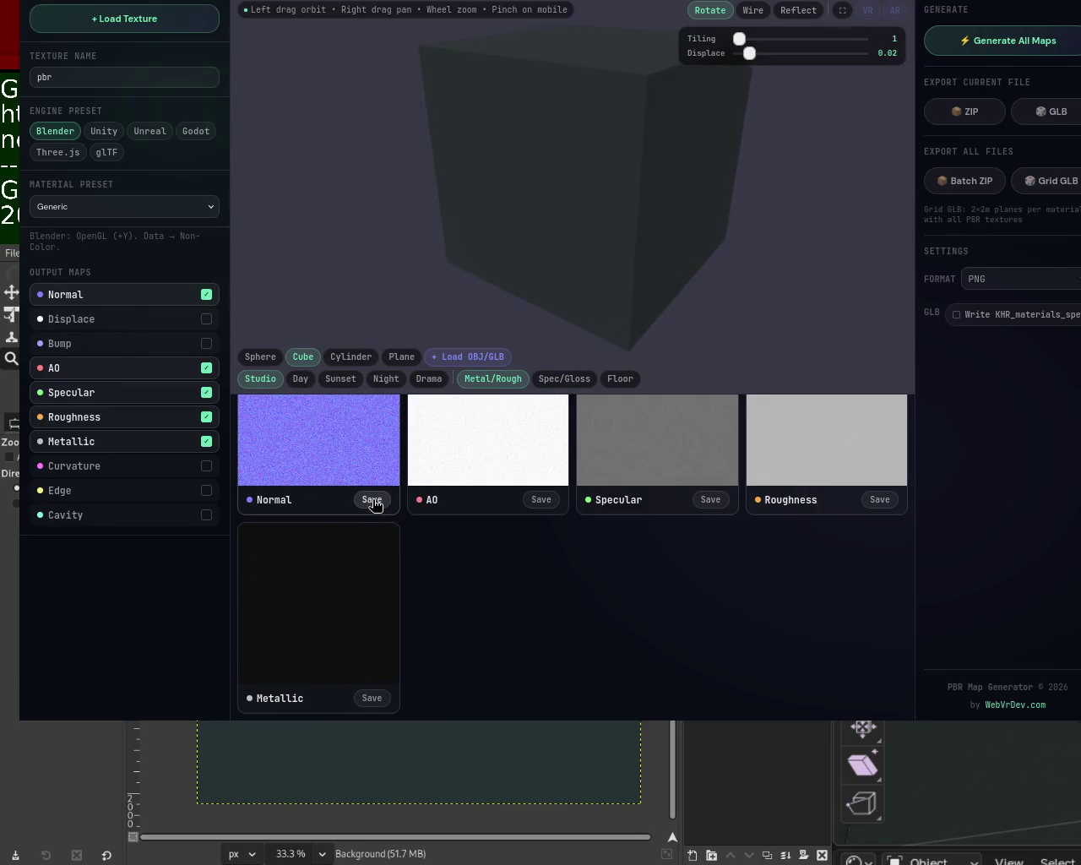
left_click(372, 500)
left_click(541, 501)
left_click(711, 501)
left_click(885, 499)
left_click(372, 697)
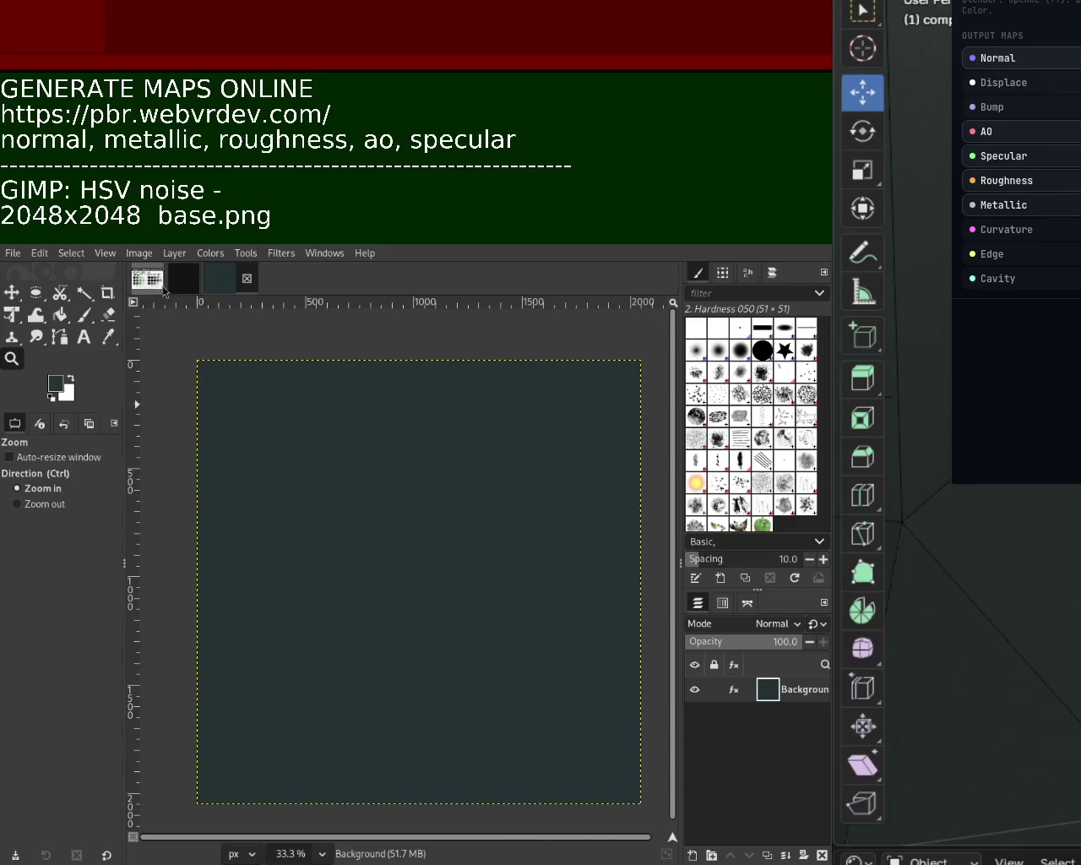
Step: Sample a grey-teal swatch from the Sci-Fi Grunge palette and close the old images
left_click(161, 283)
left_click(108, 336)
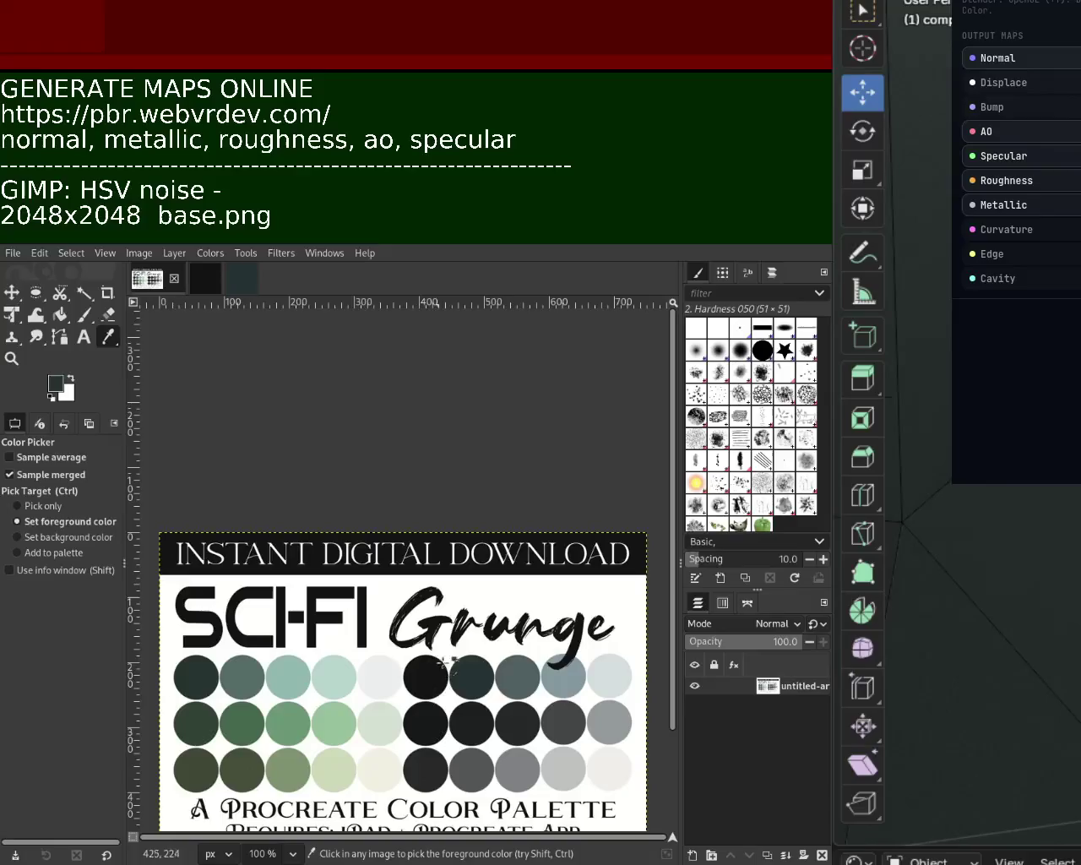
left_click(517, 675)
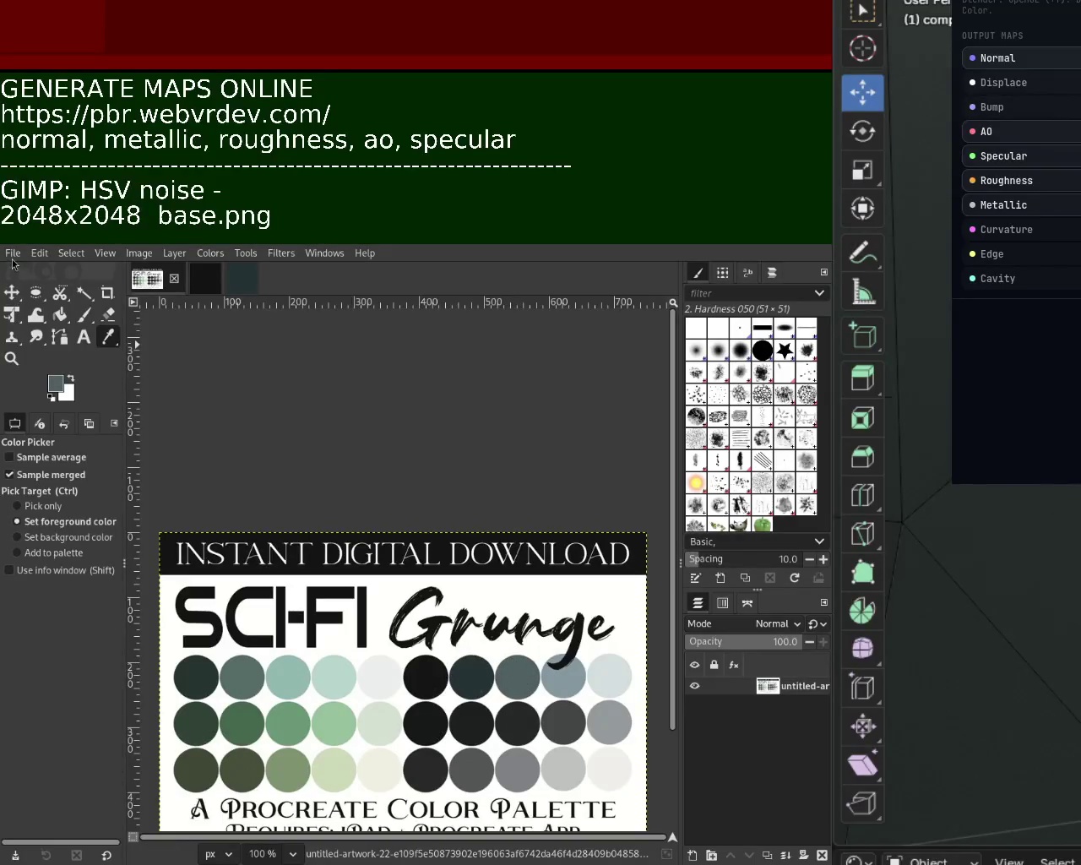
left_click(205, 279)
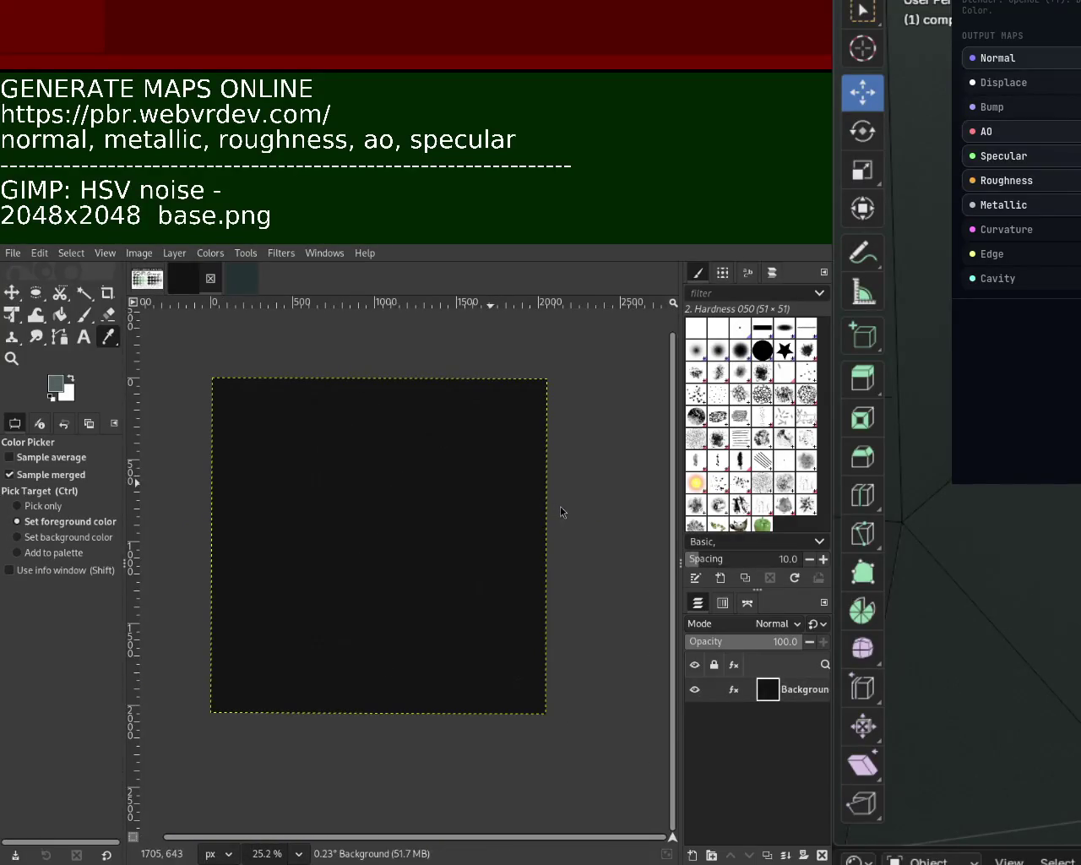
left_click(211, 279)
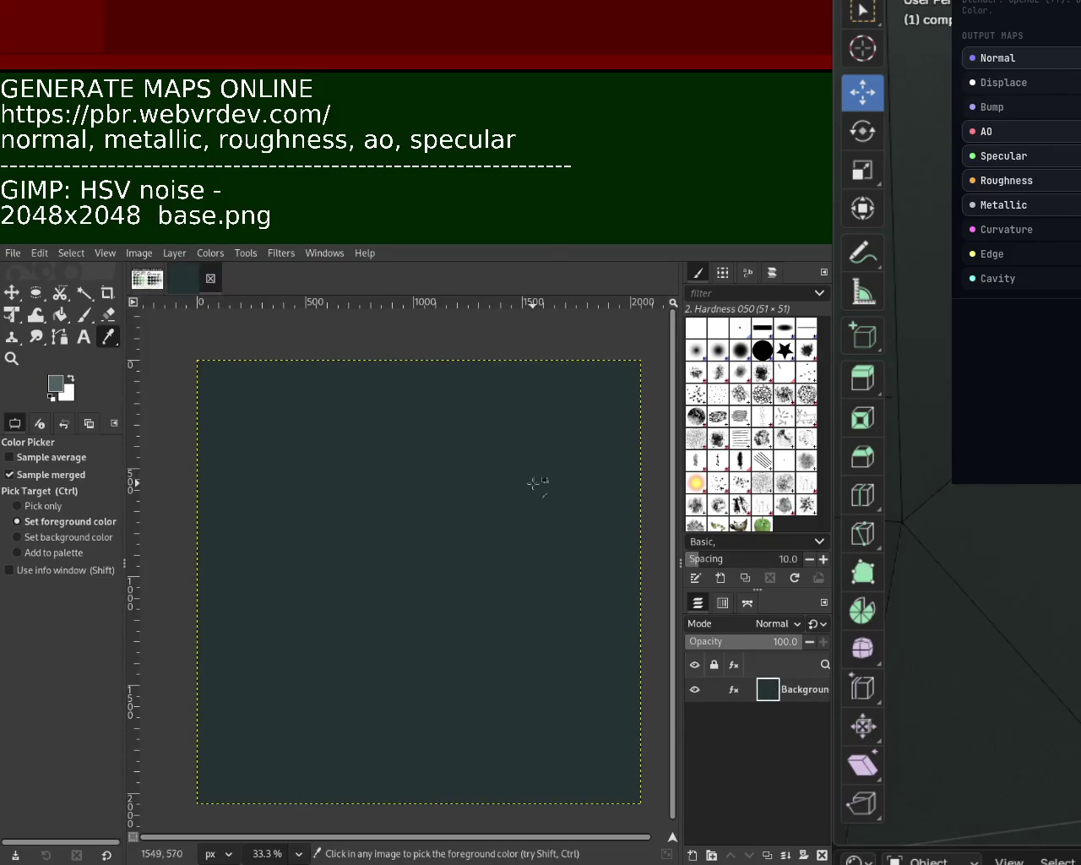
key("ctrl+w")
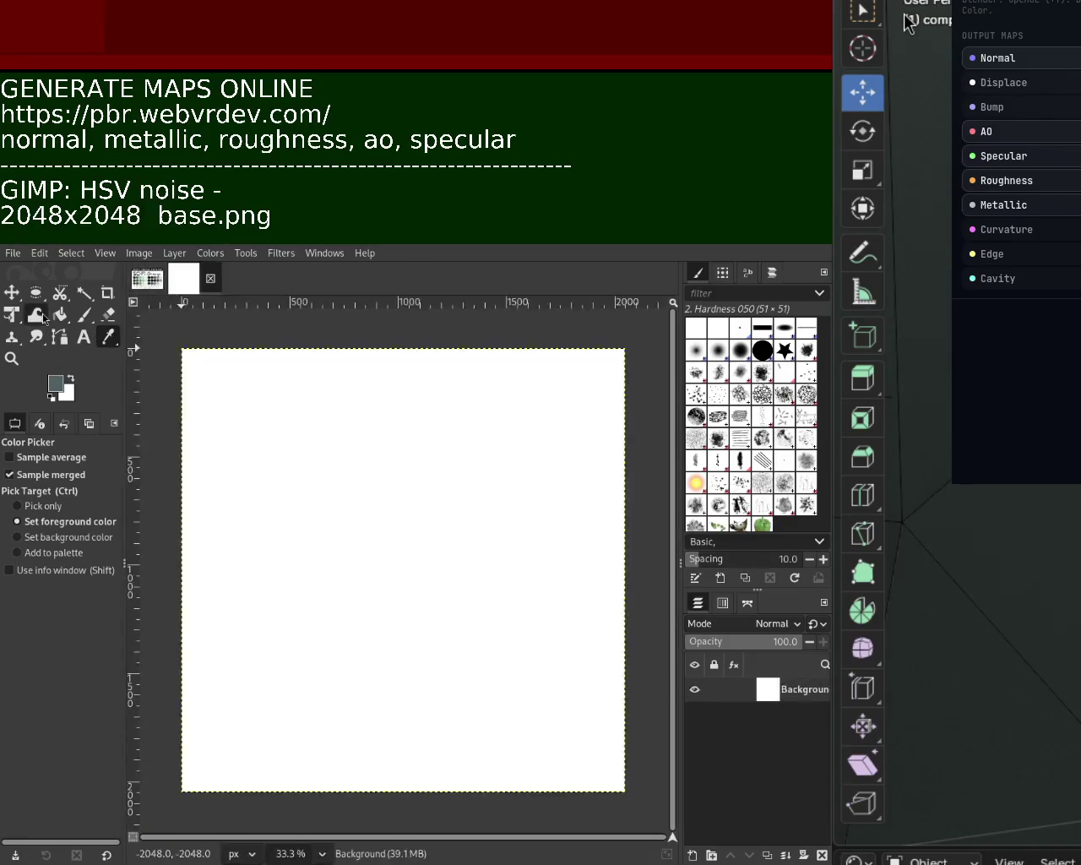
Step: Bucket-fill the new white canvas with grey-teal and reapply HSV noise
left_click(60, 314)
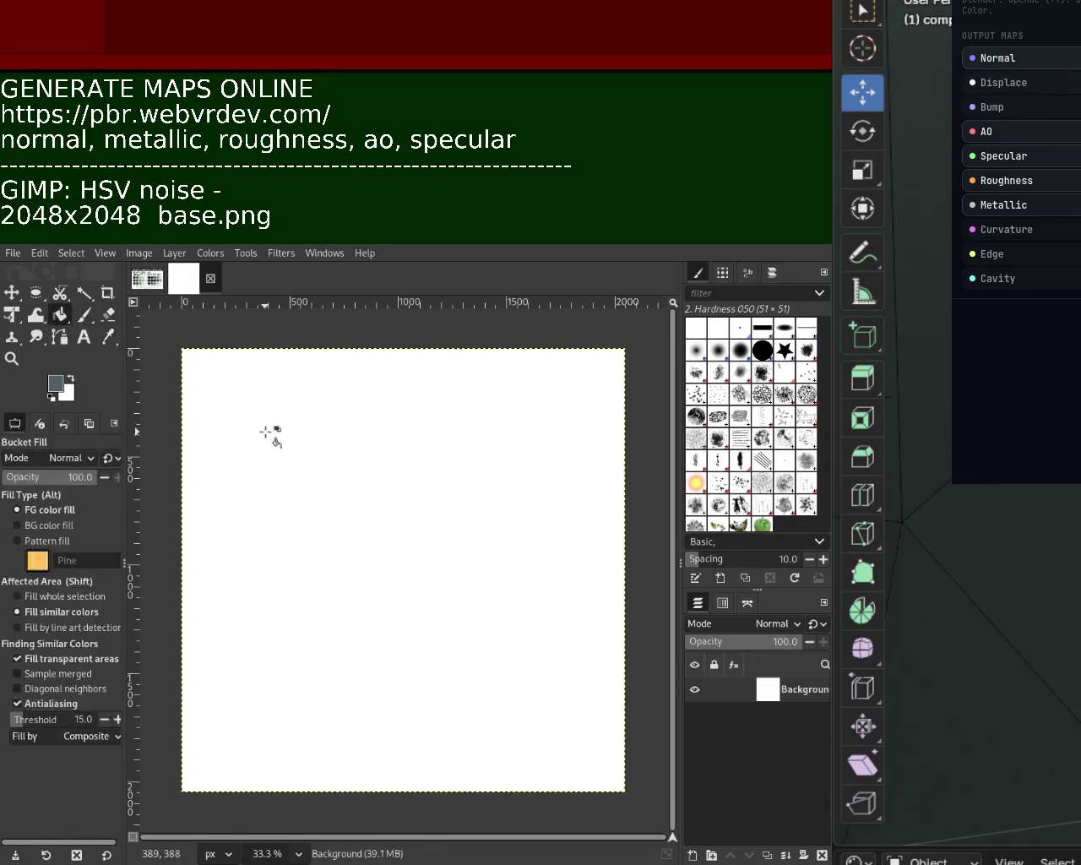
left_click(326, 458)
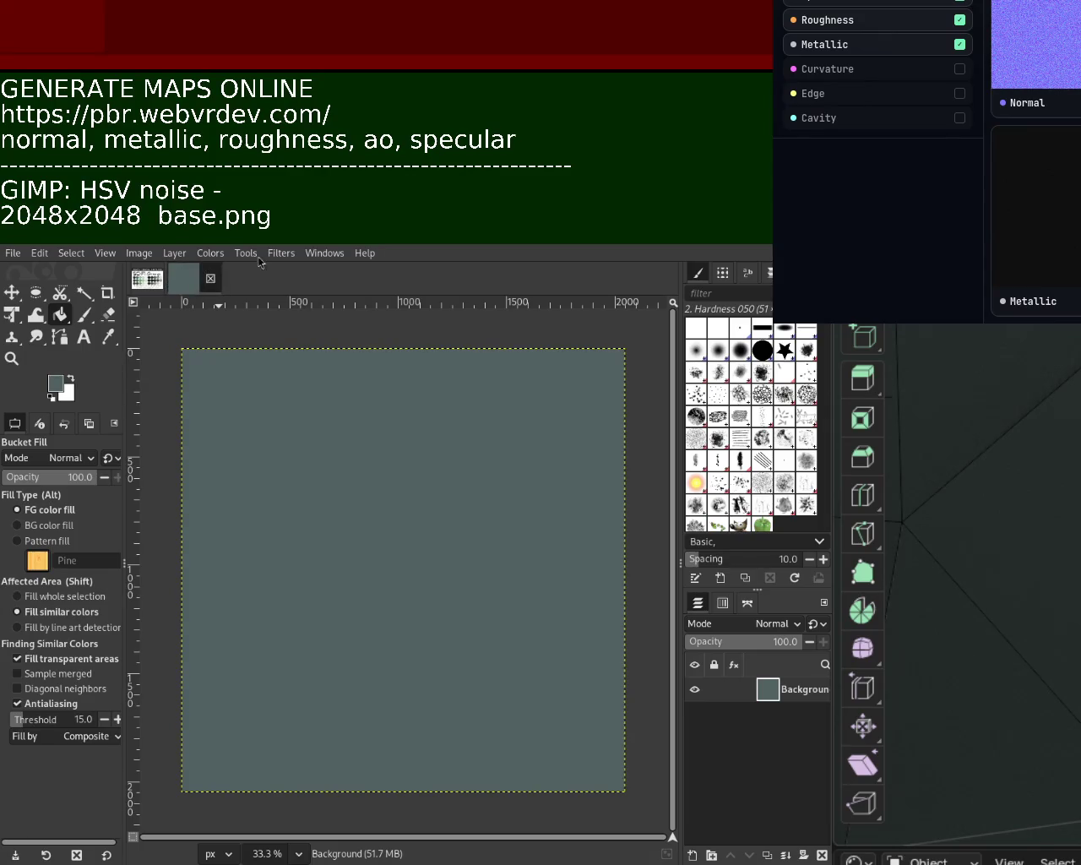
key("ctrl+f")
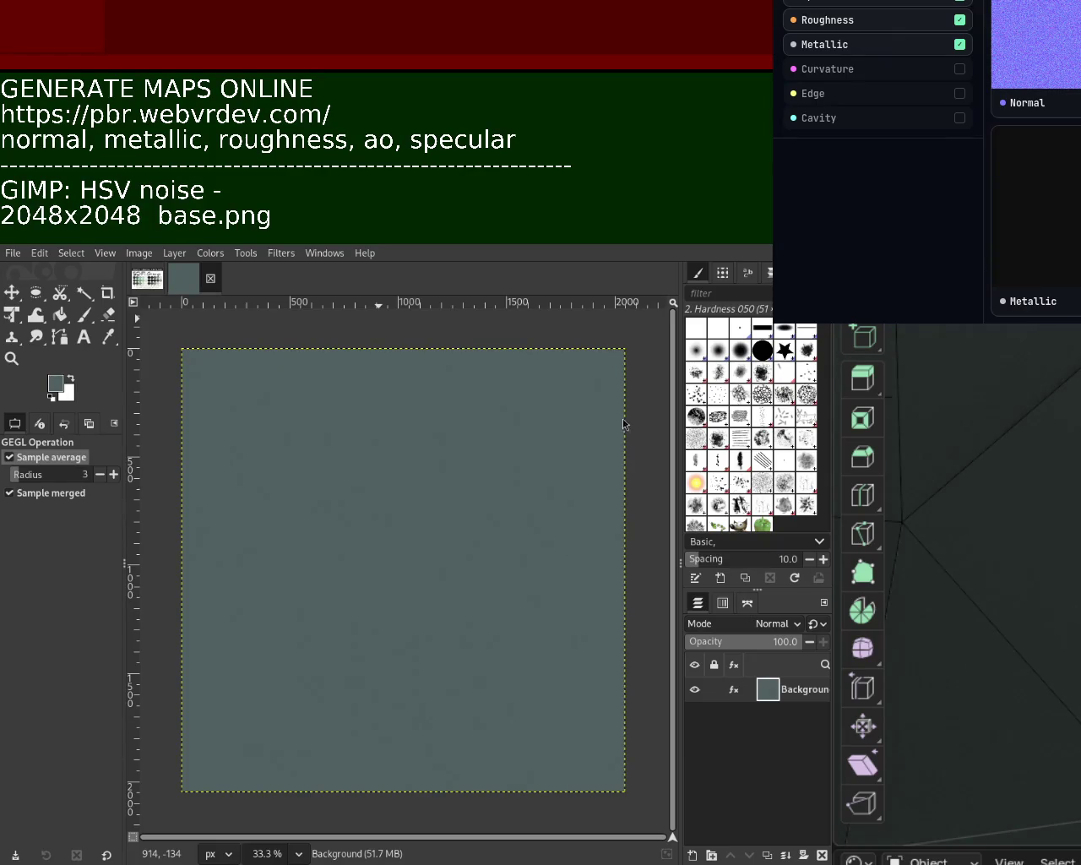
Step: Export the grey-teal noise texture, overwriting pbr.png
key("ctrl+e")
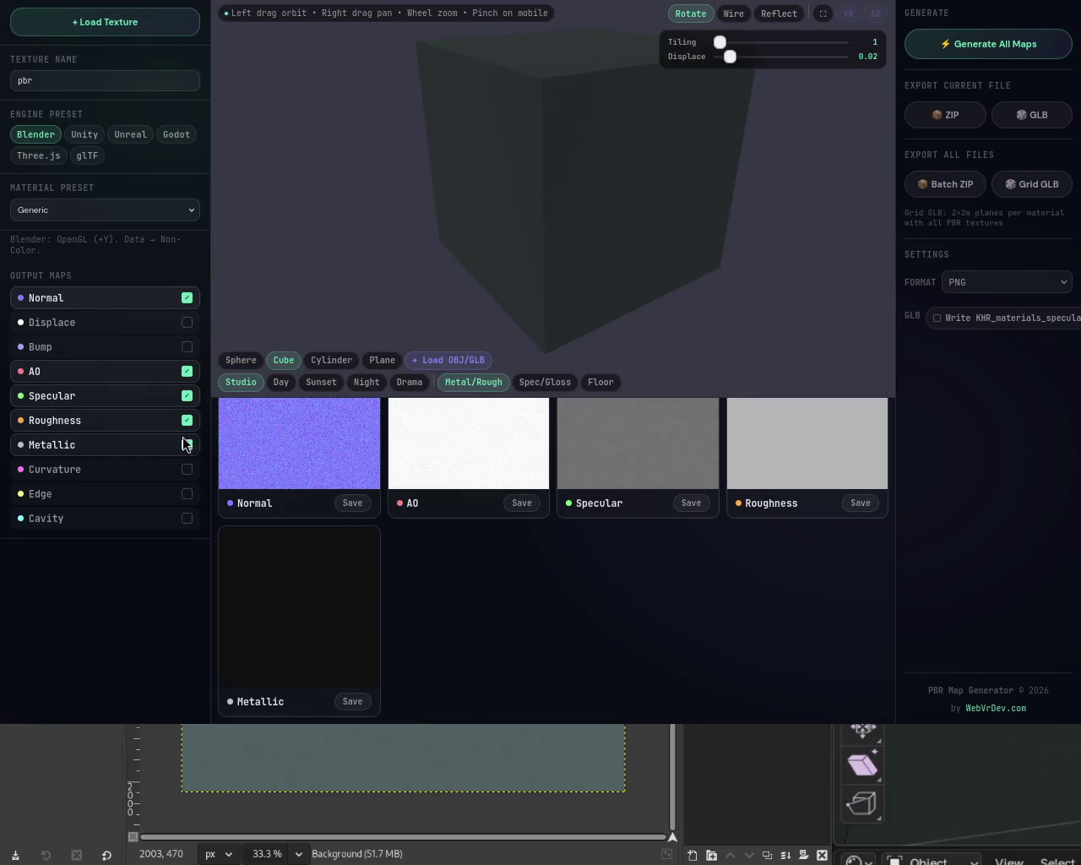
Step: Turn Displace and Bump off, then save the AO, Specular, Roughness and Metallic maps as PNGs
left_click(149, 321)
left_click(156, 346)
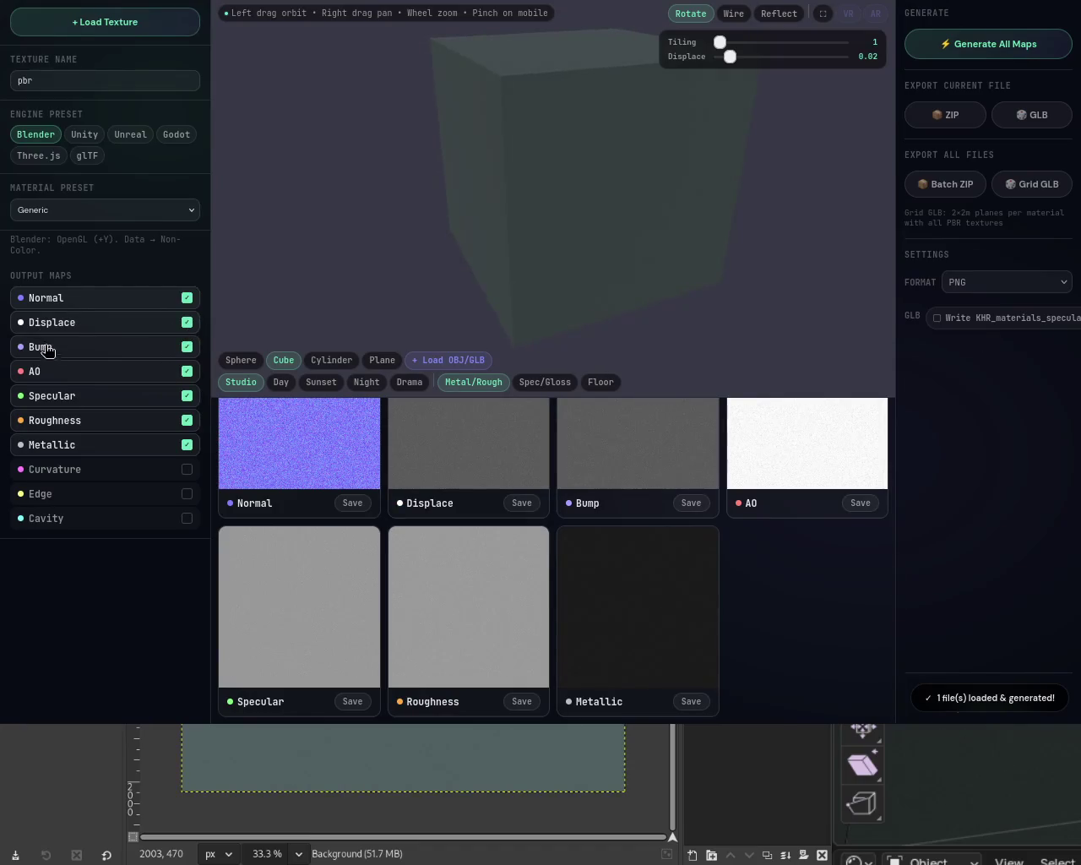
left_click(187, 322)
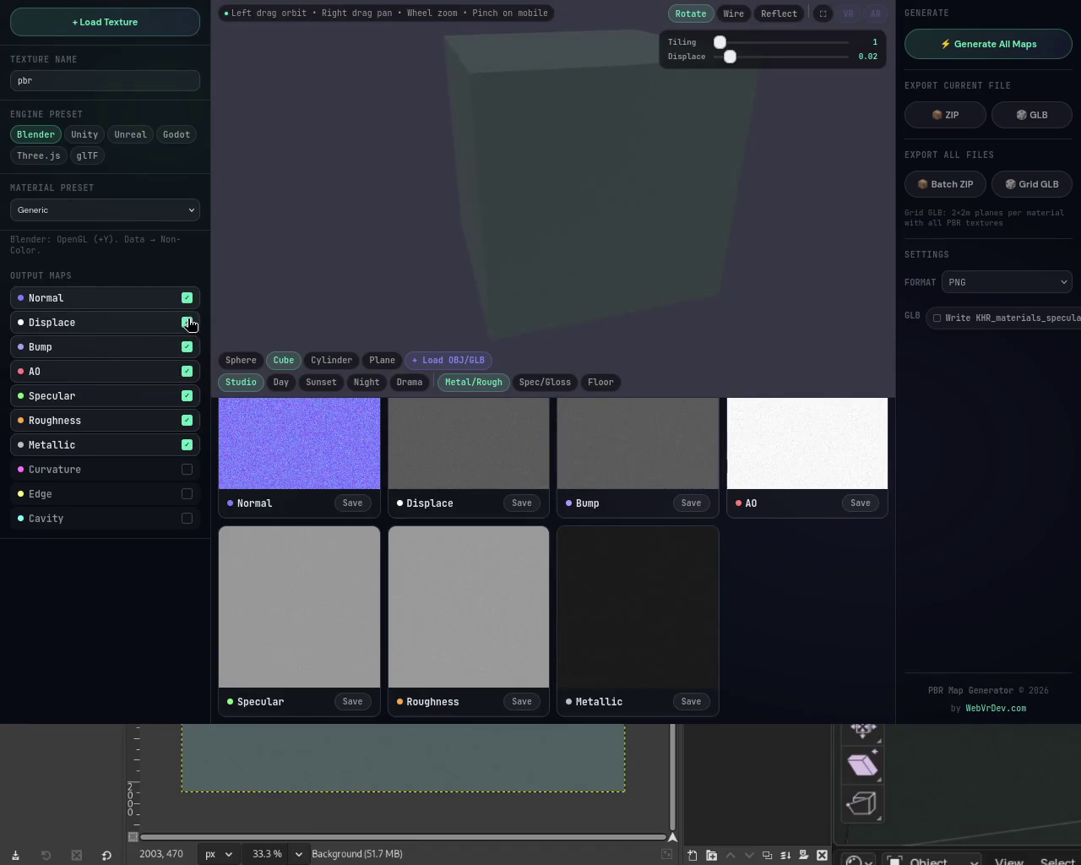
left_click(187, 346)
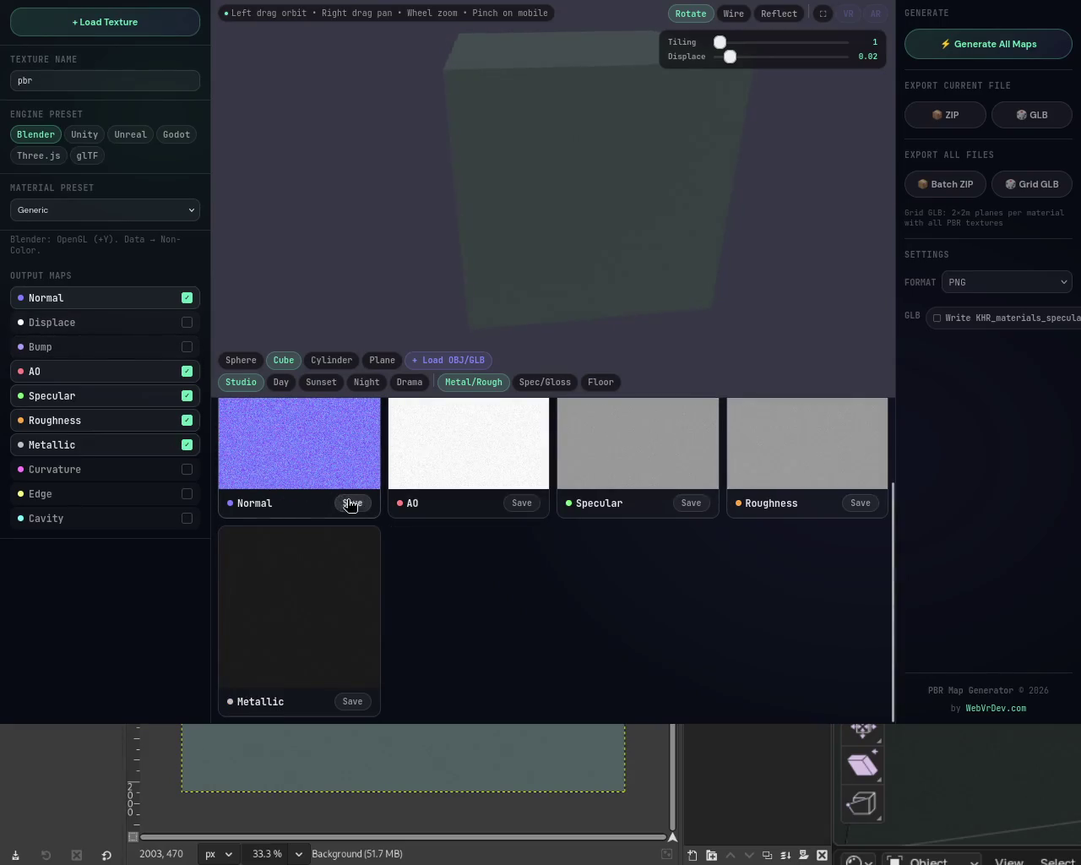
left_click(521, 505)
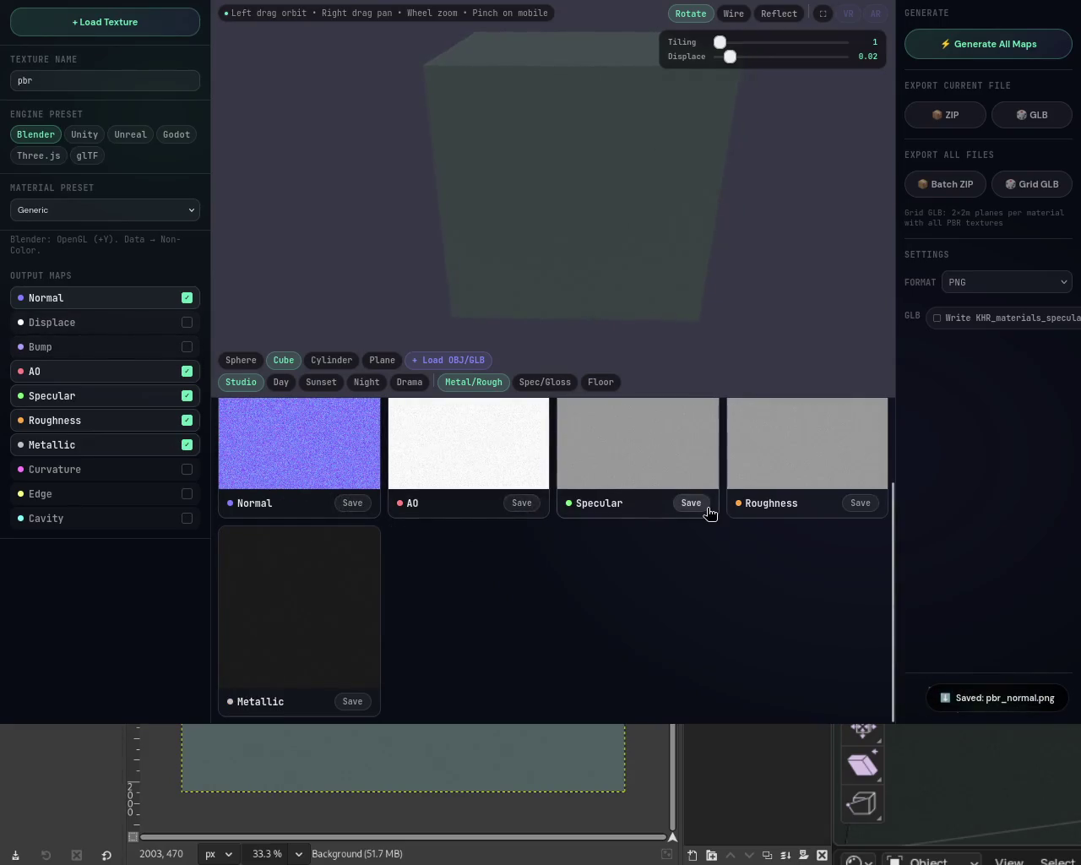
left_click(857, 503)
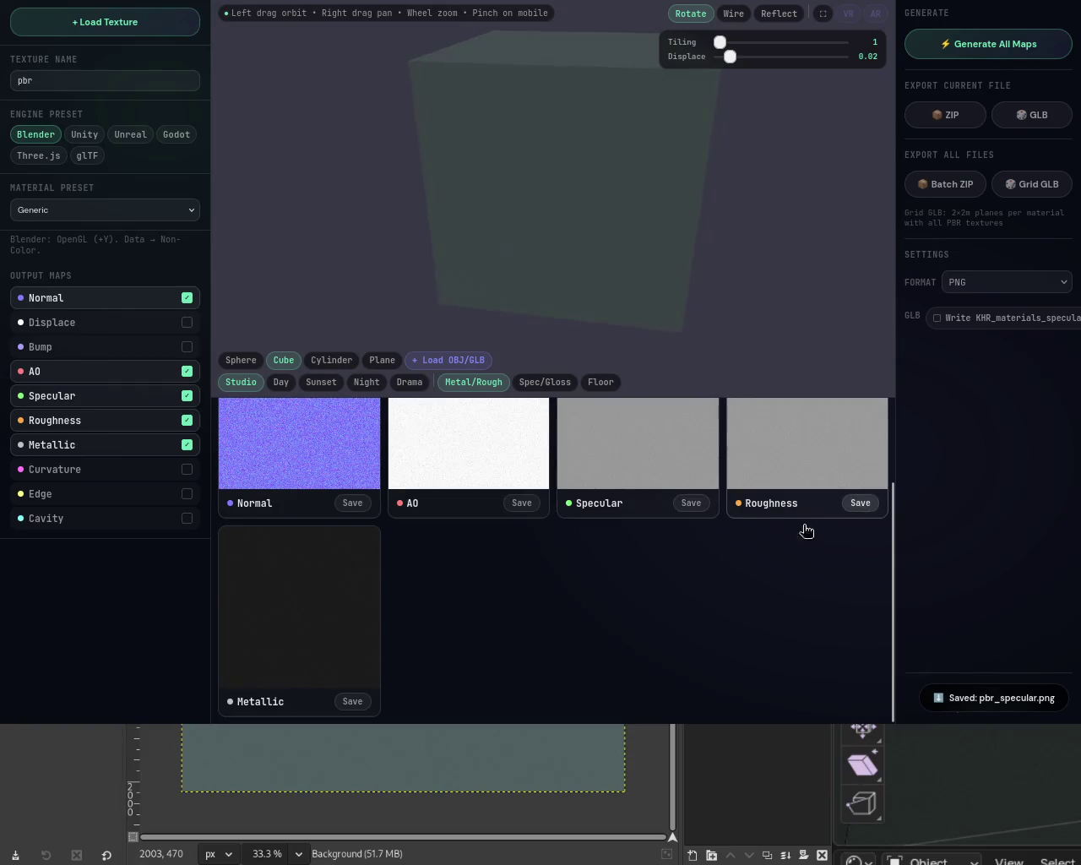
left_click(364, 704)
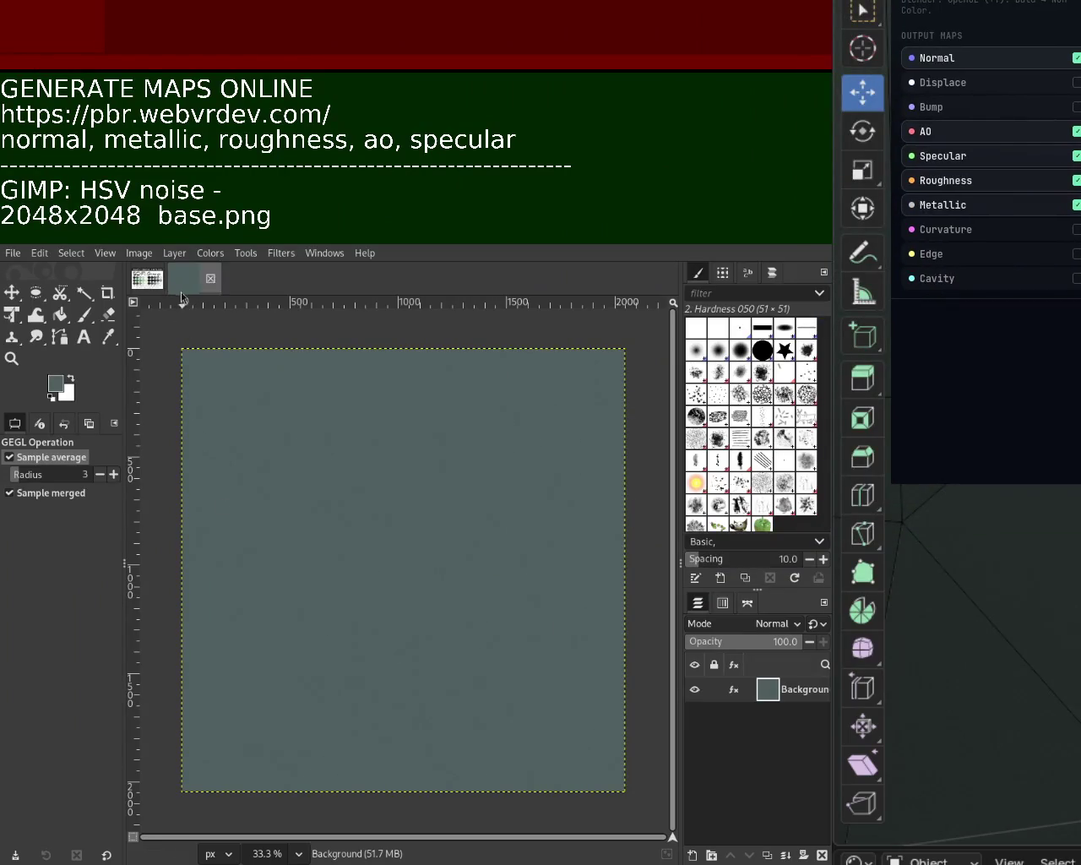
Step: Sample a light blue-grey swatch from the SCI-FI Grunge palette as foreground colour
left_click(147, 278)
left_click(106, 341)
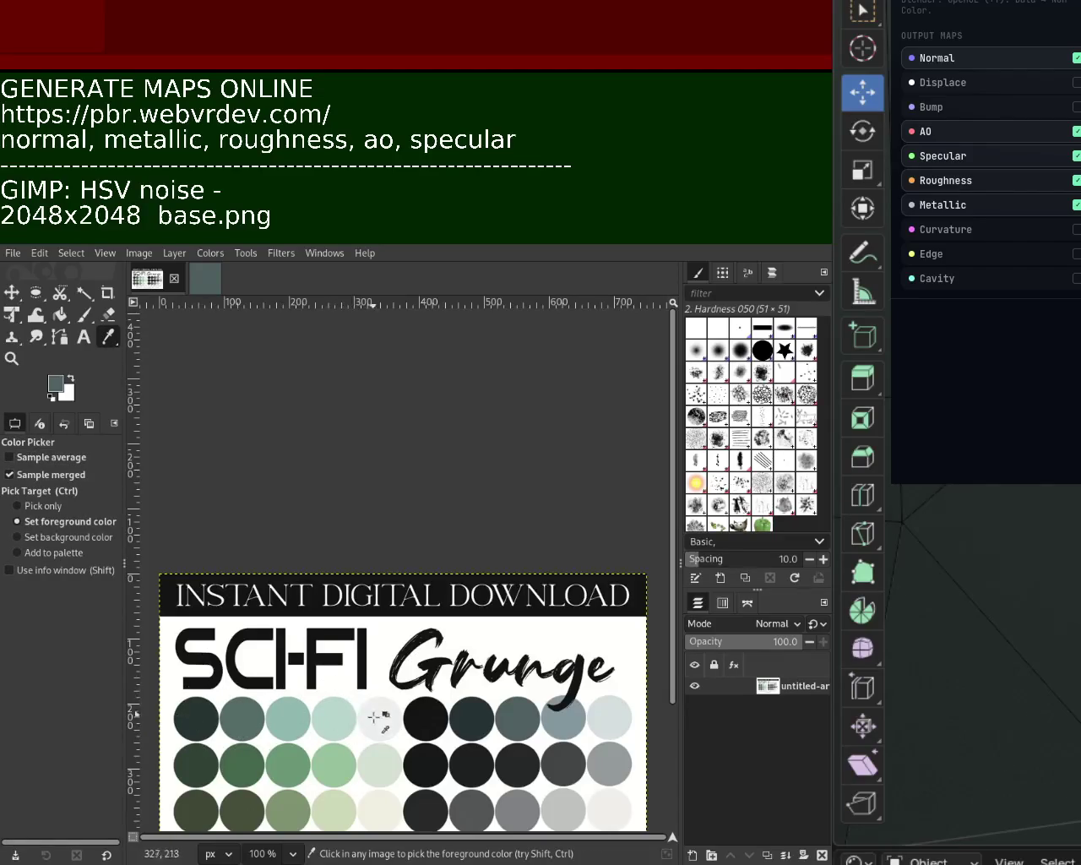
left_click(561, 714)
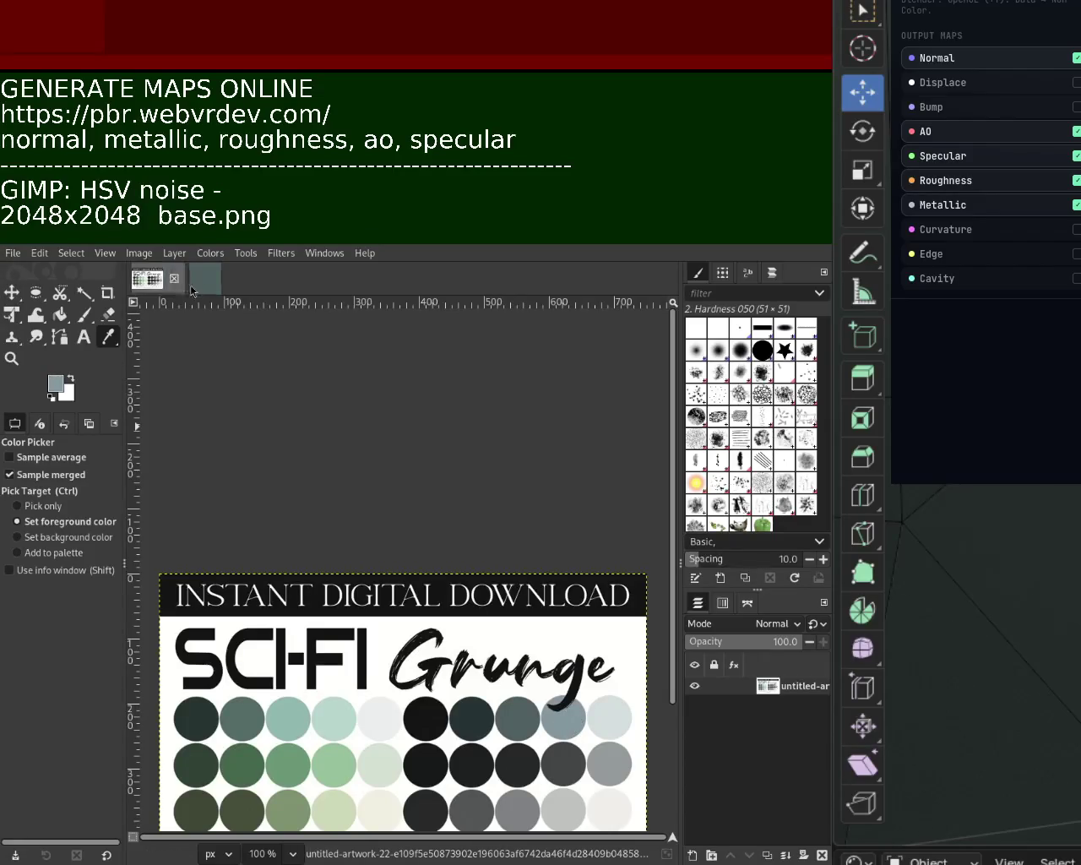
Step: Close the old teal image and bucket-fill the new 2048×2048 canvas with blue-grey
left_click(215, 282)
key("ctrl+w")
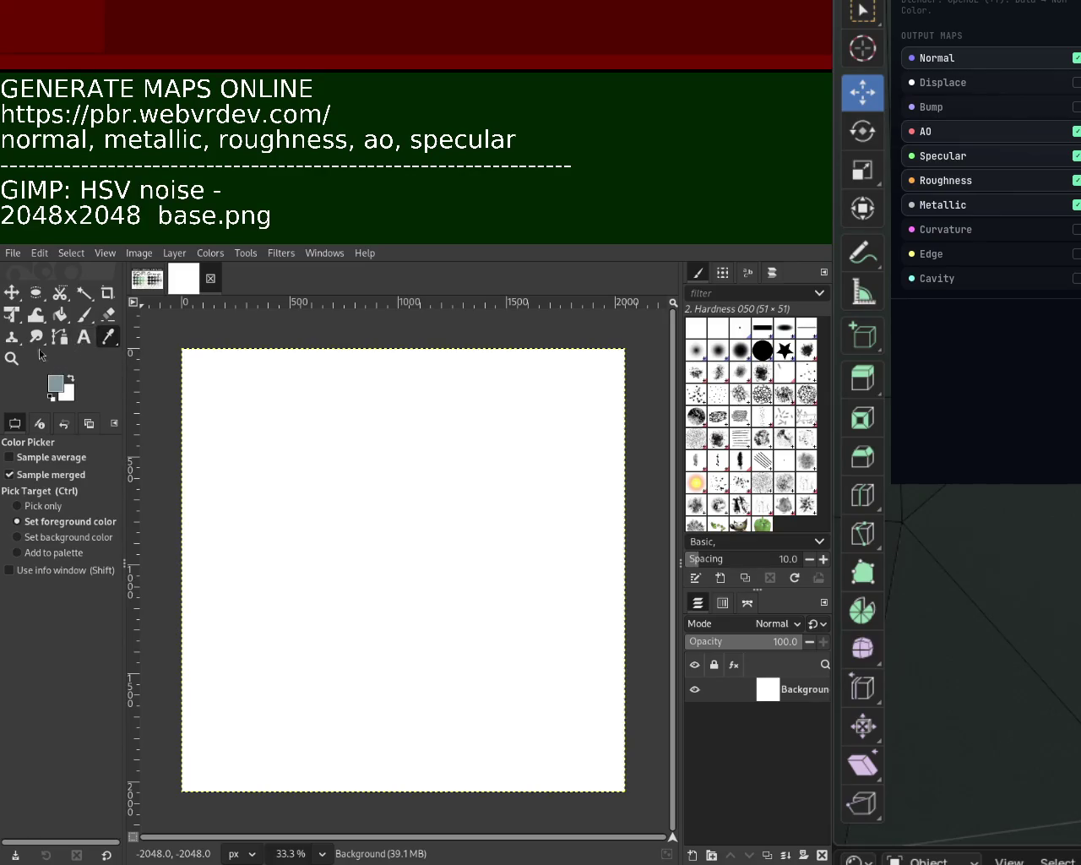
left_click(60, 314)
left_click(315, 444)
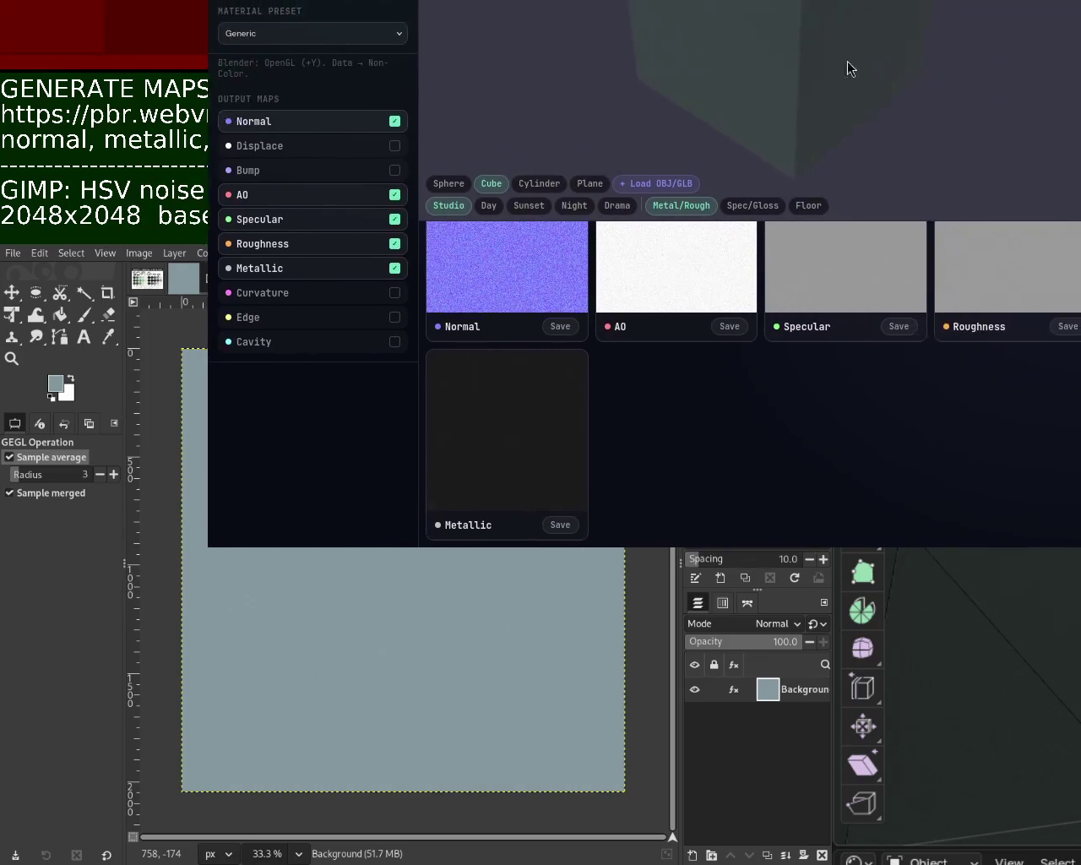
Step: Export pbr.png, disable Displace and Bump, and save Normal, AO, Specular, Roughness, Metallic maps
key("ctrl+e")
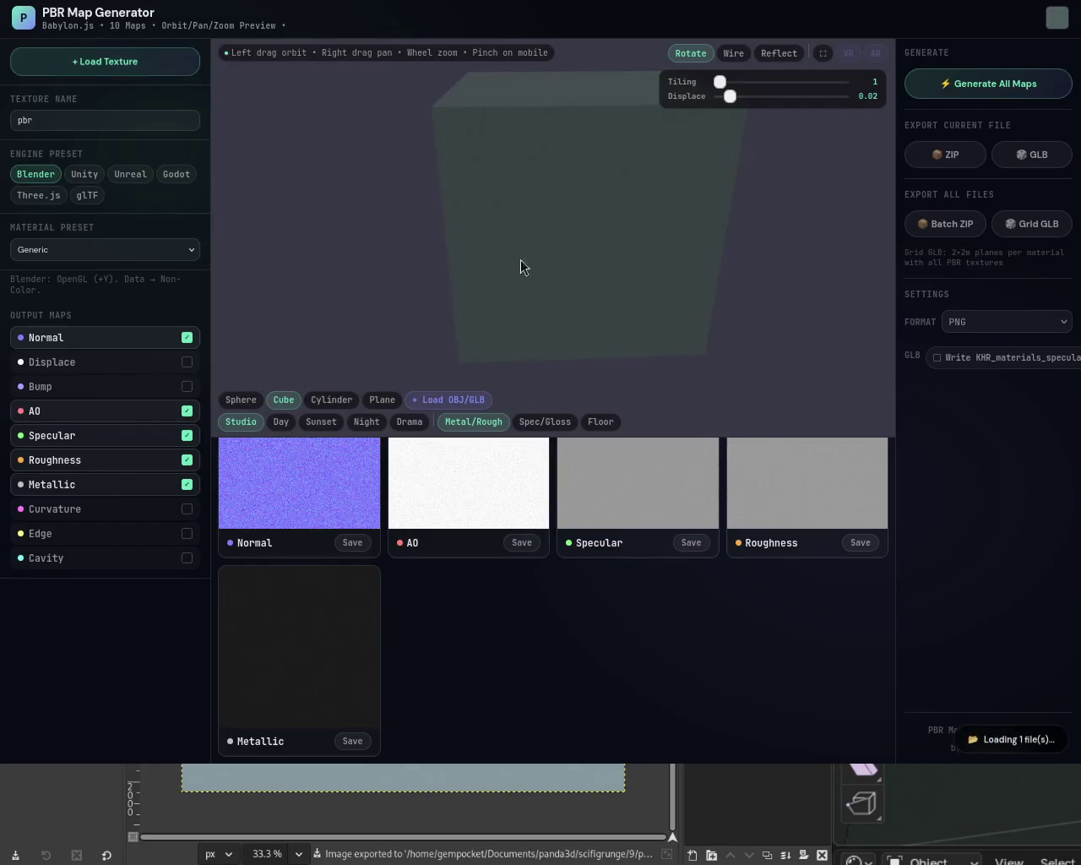
left_click(186, 361)
left_click(186, 386)
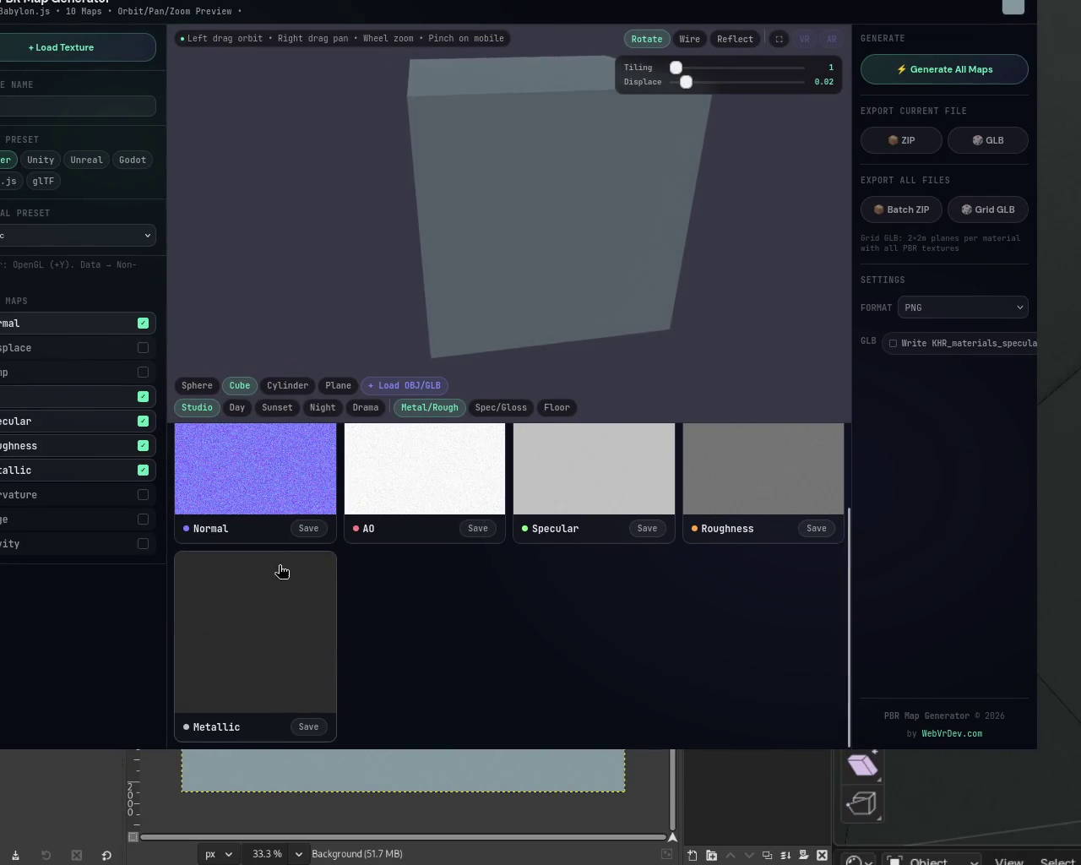
left_click(477, 528)
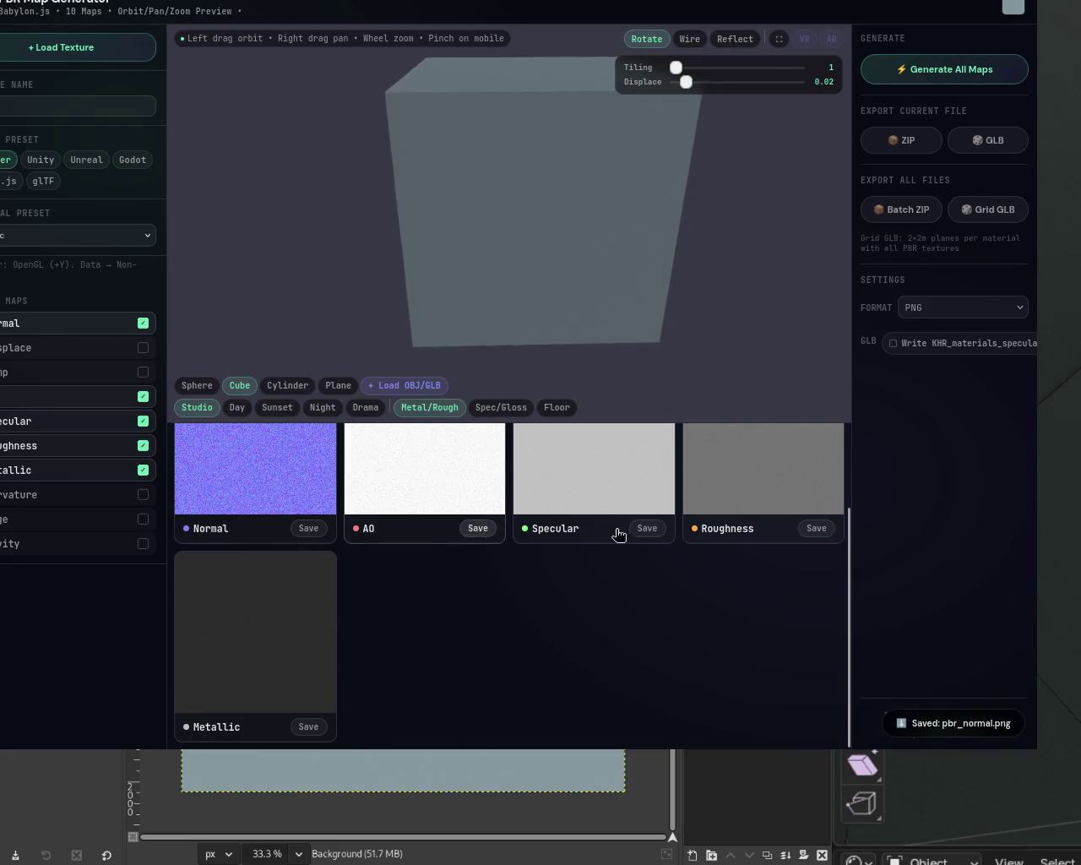
left_click(816, 528)
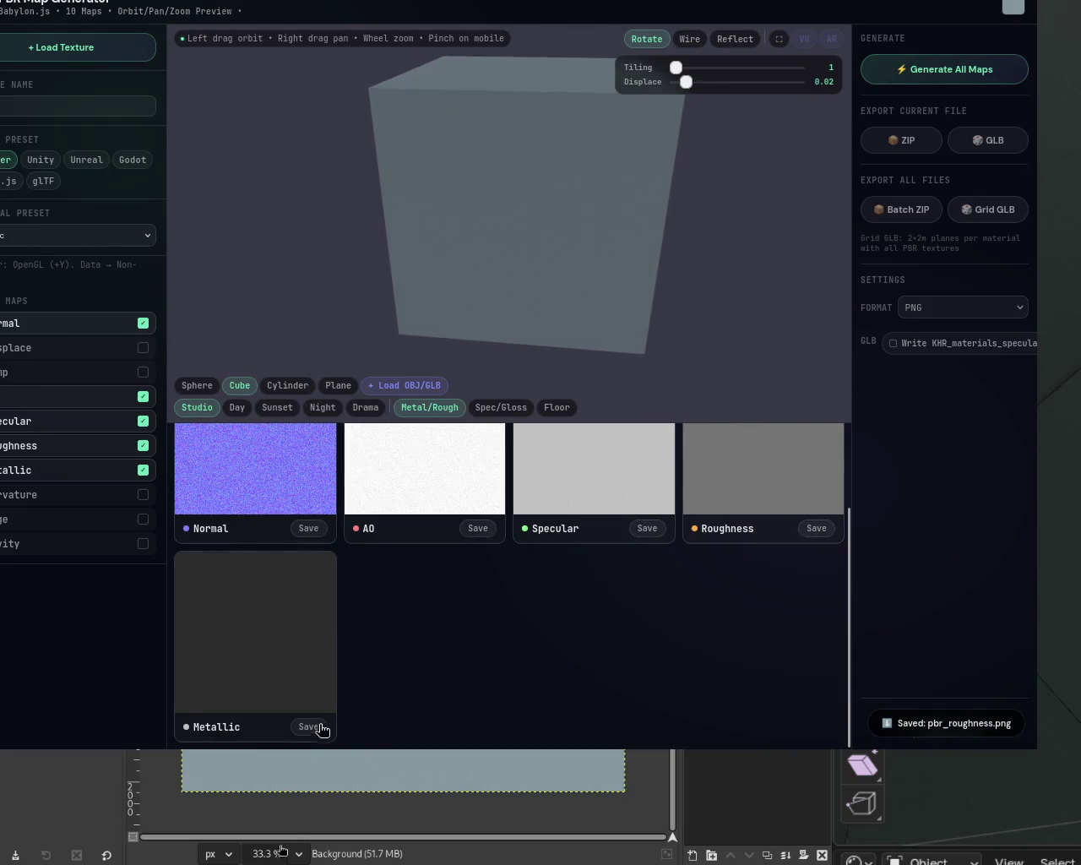
left_click(308, 726)
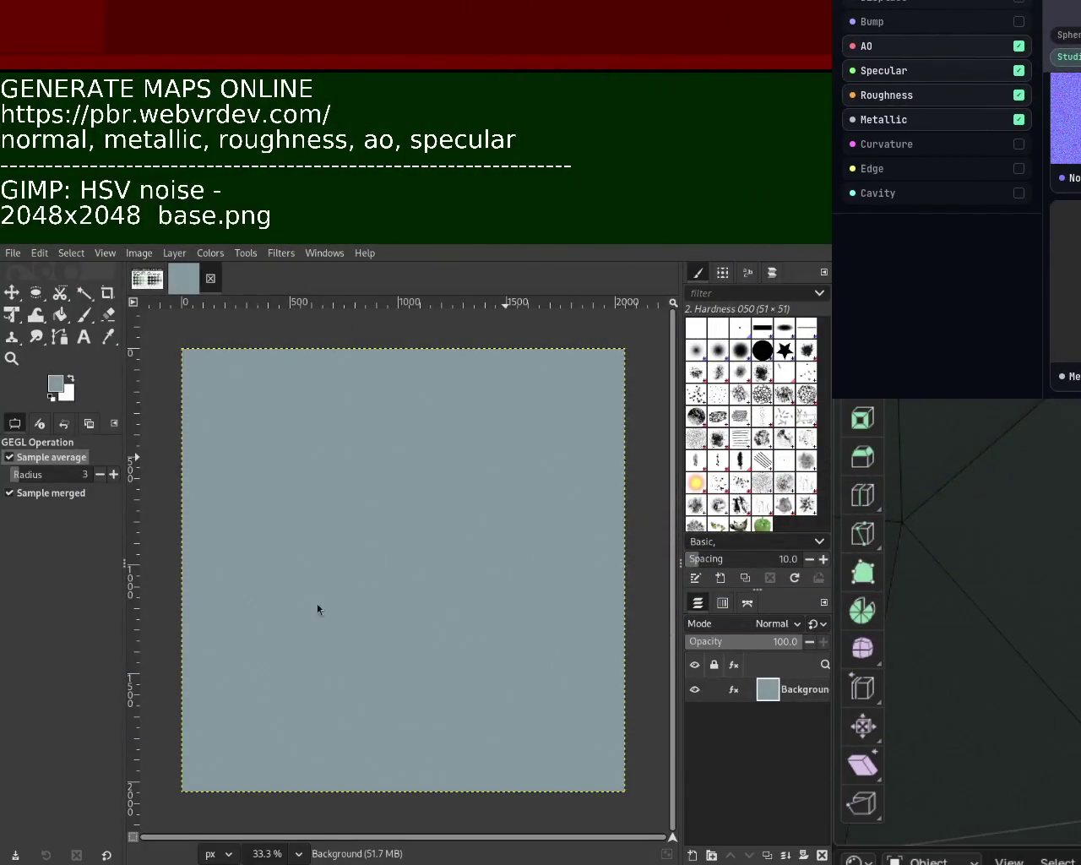
Step: Sample a light grey circle from the SCI-FI Grunge palette as foreground colour
left_click(147, 279)
left_click(109, 336)
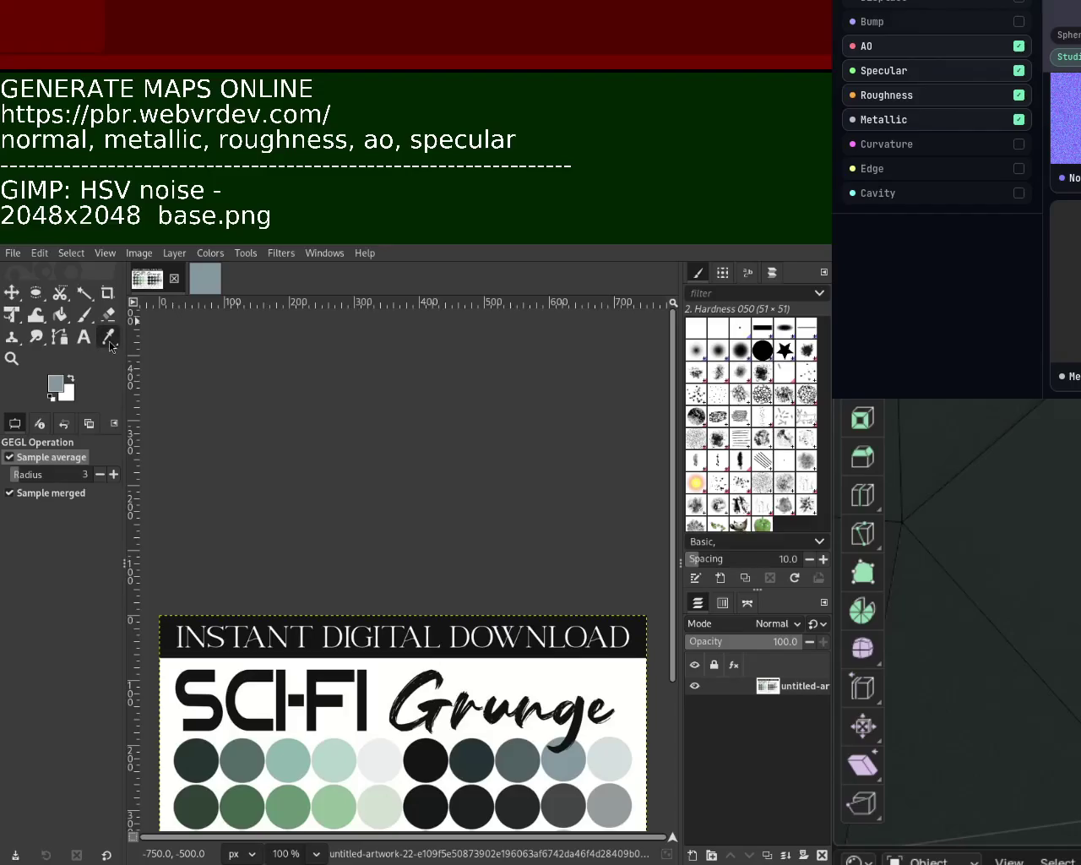
left_click(612, 758)
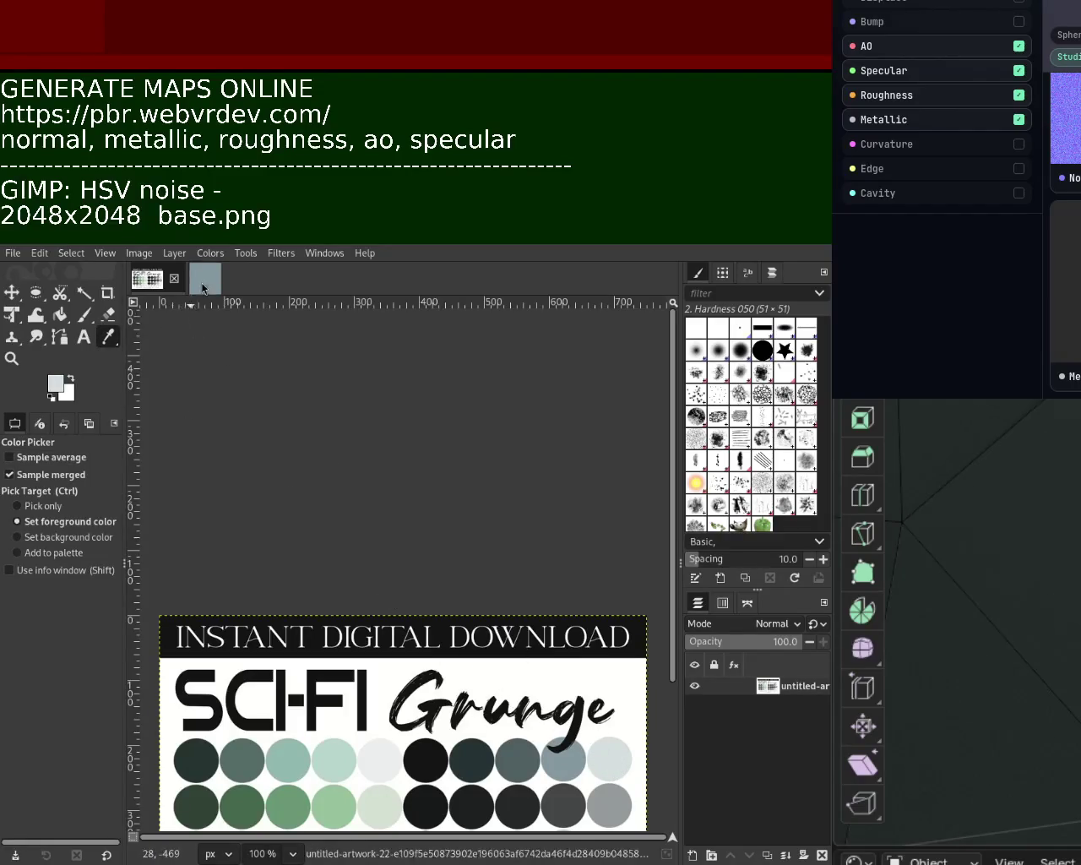
Step: Replace the old image with a new 2048×2048 canvas filled light grey, and repeat HSV noise
left_click(202, 283)
key("ctrl+w")
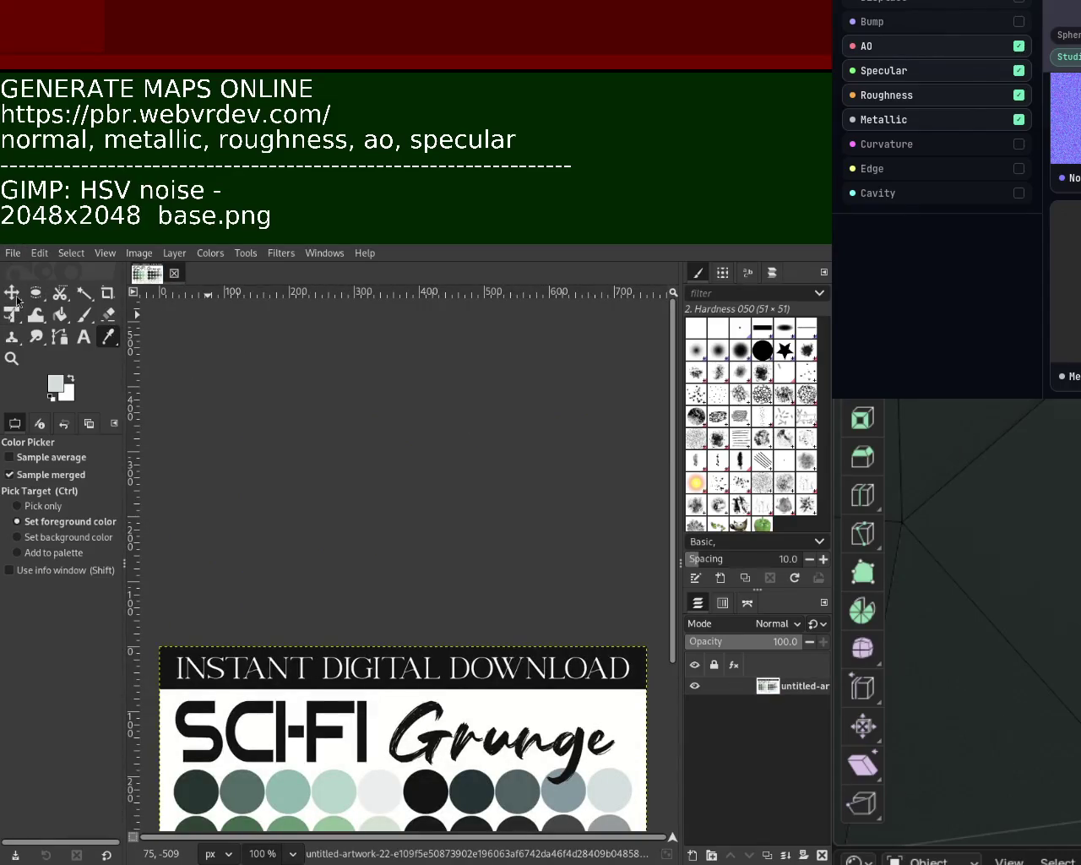
key("Return")
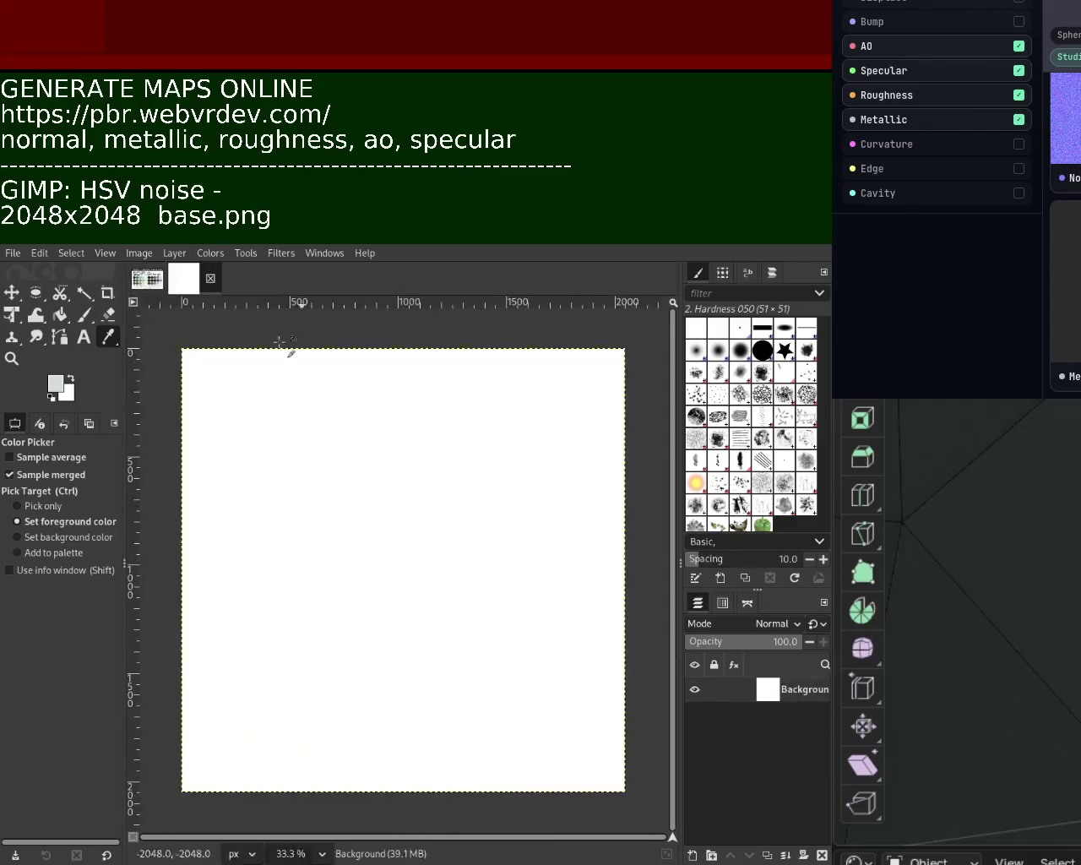
left_click(59, 314)
left_click(259, 448)
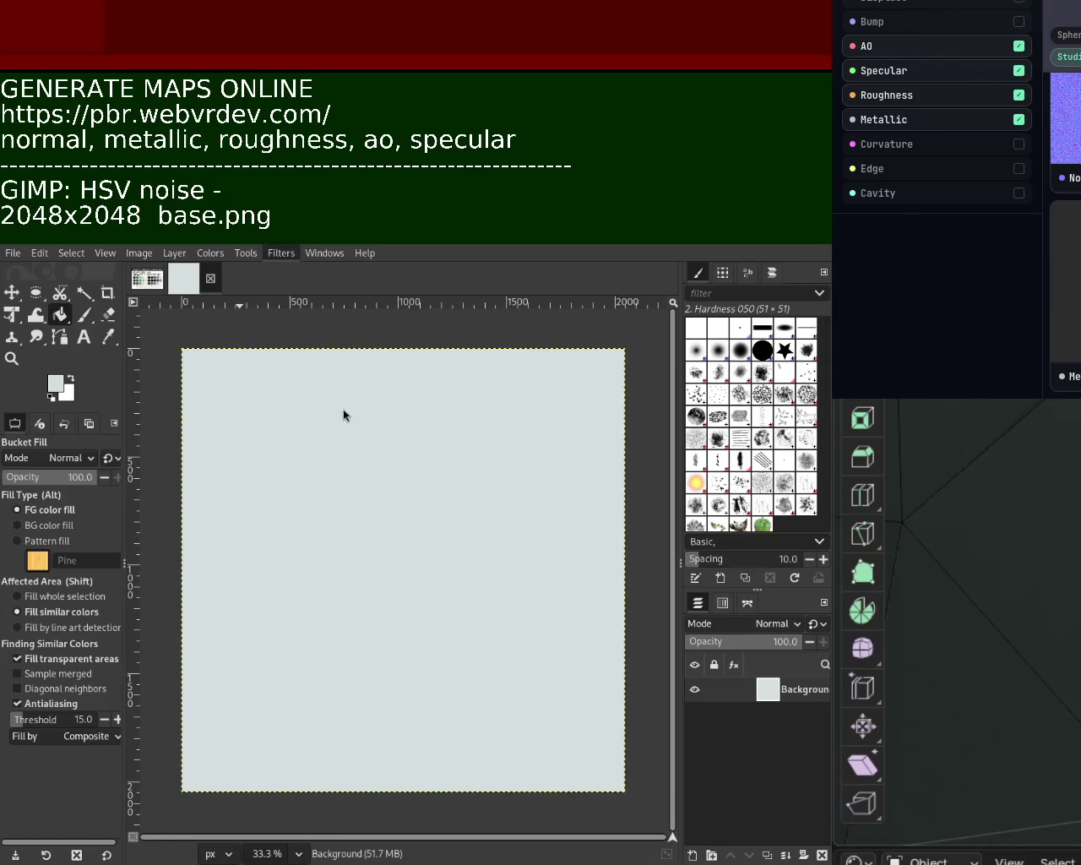
key("ctrl+f")
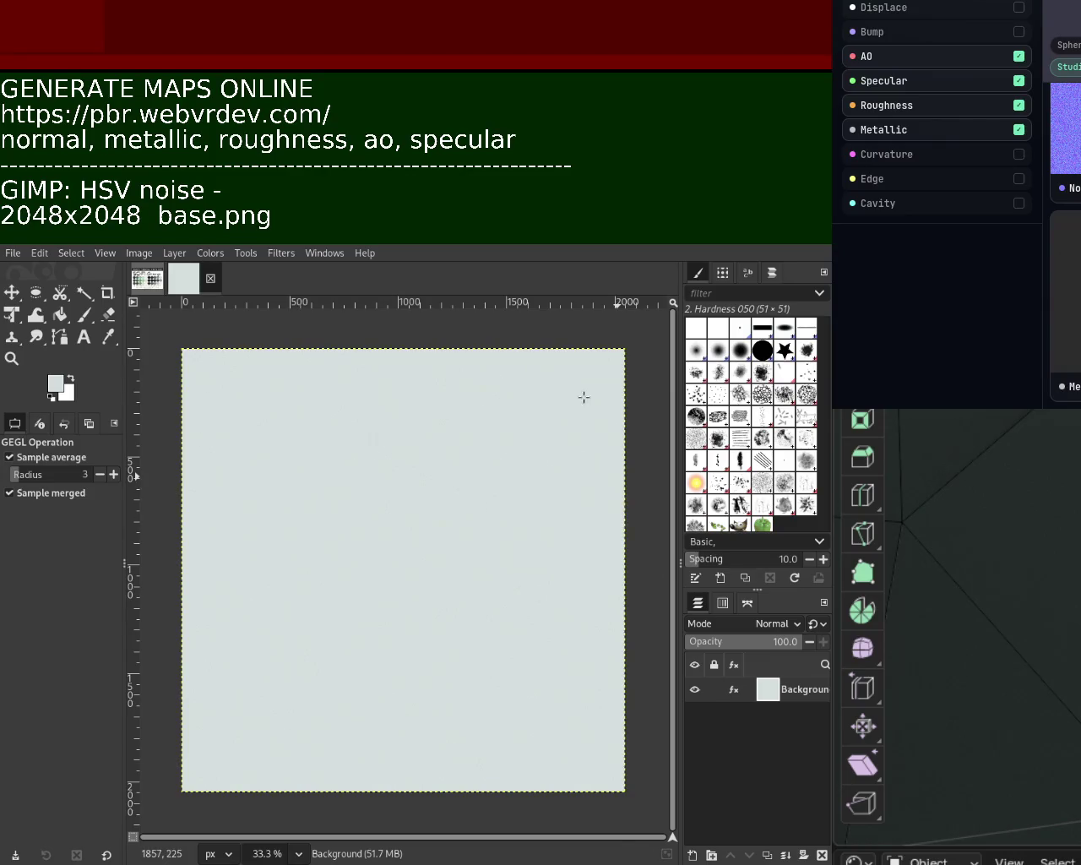
Step: Export pbr.png, disable Displace and Bump, and save the AO, Specular, Roughness and Metallic PNGs
key("ctrl+e")
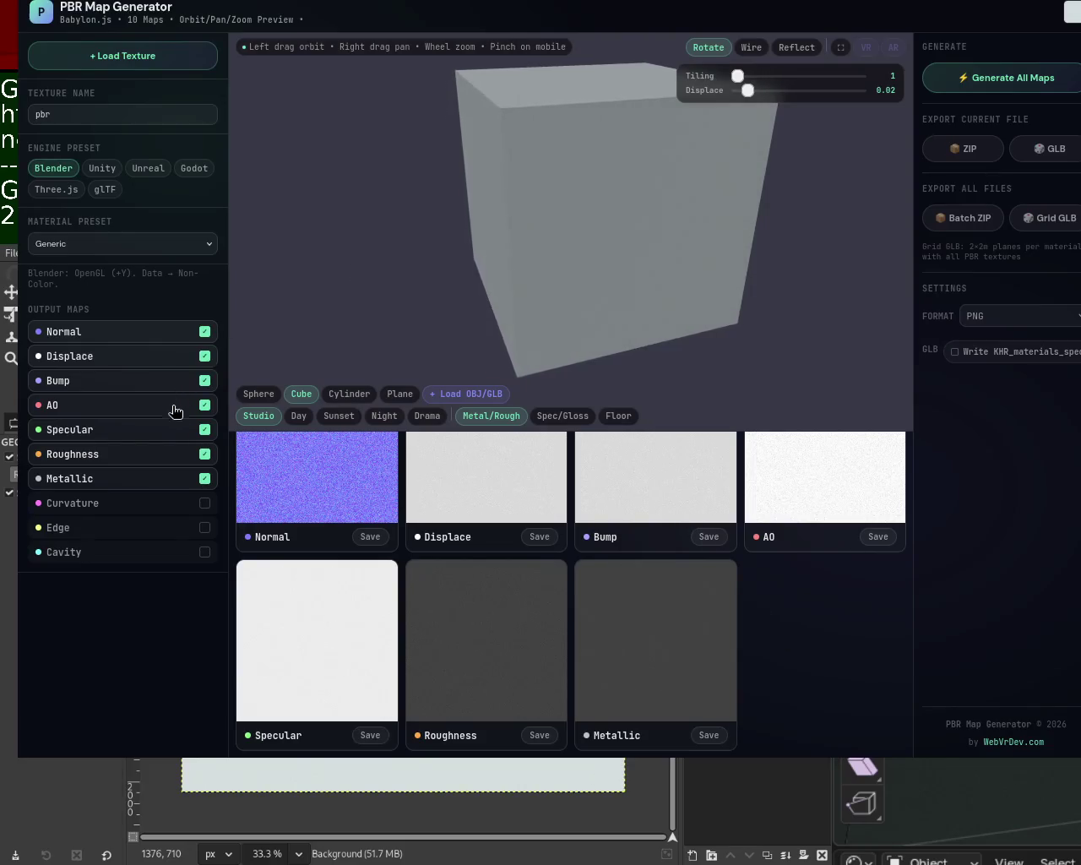
left_click(204, 356)
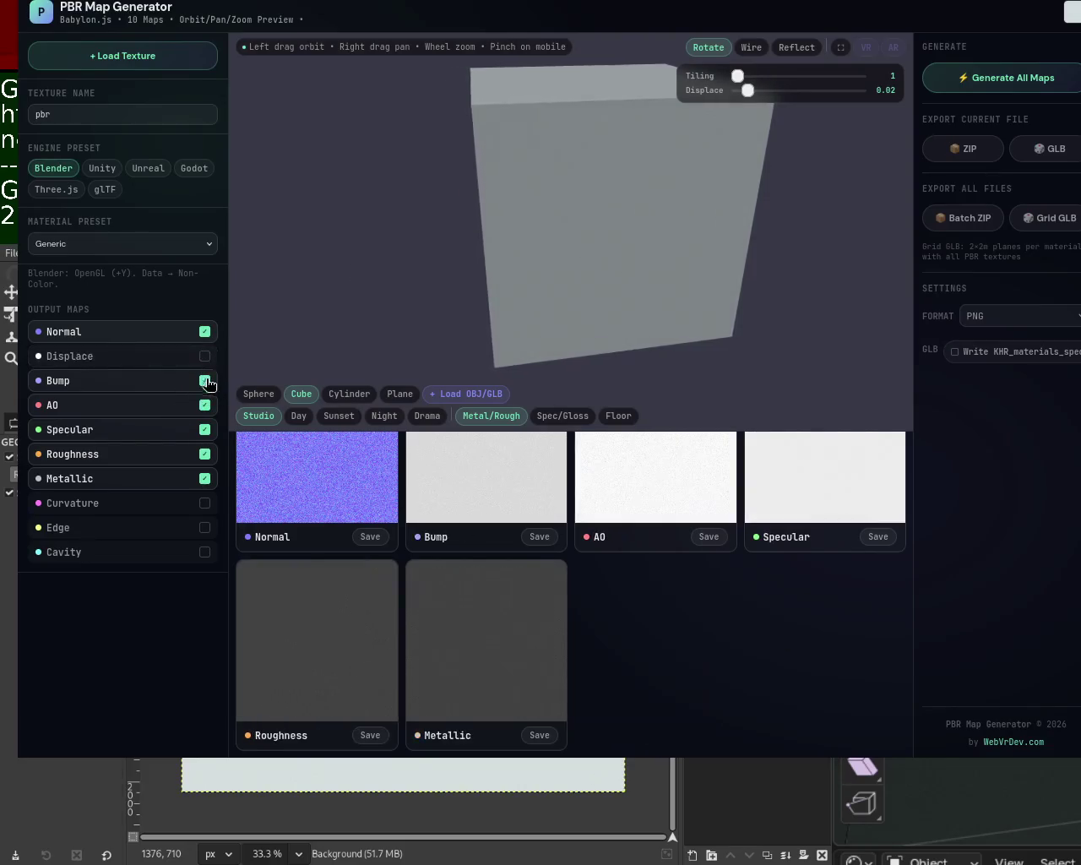
left_click(205, 381)
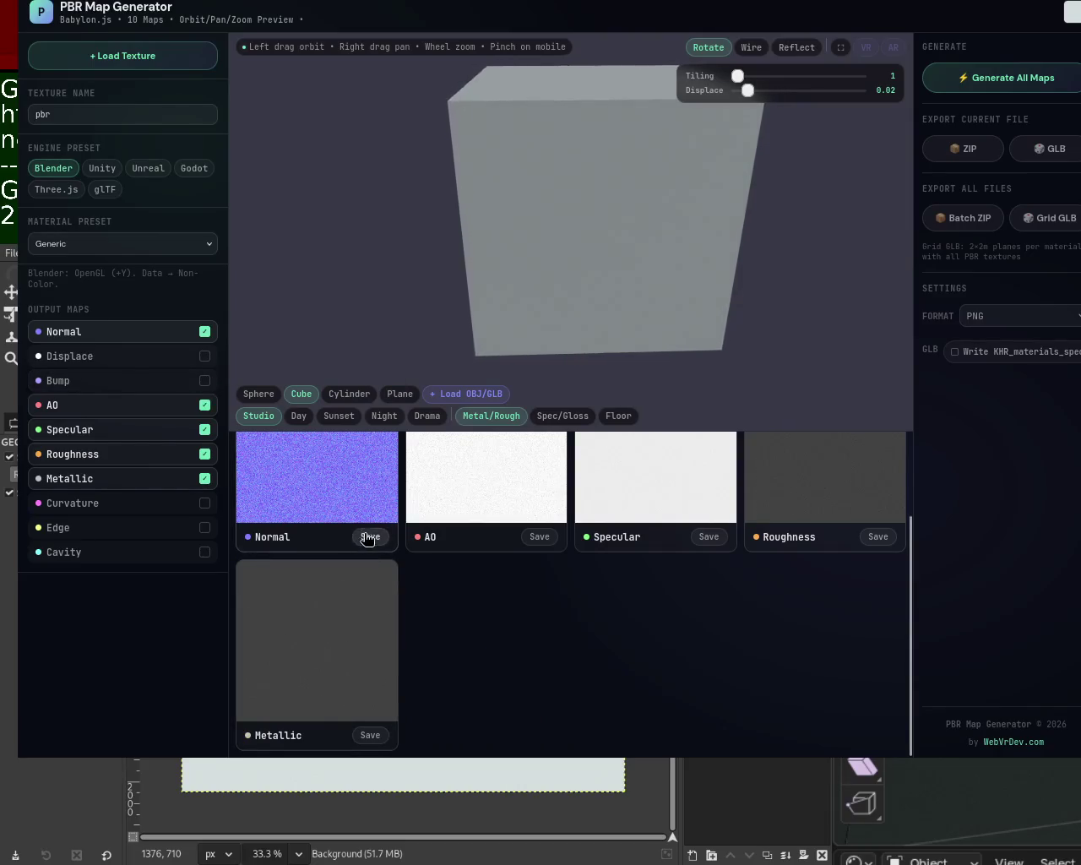
left_click(539, 536)
left_click(708, 536)
left_click(878, 536)
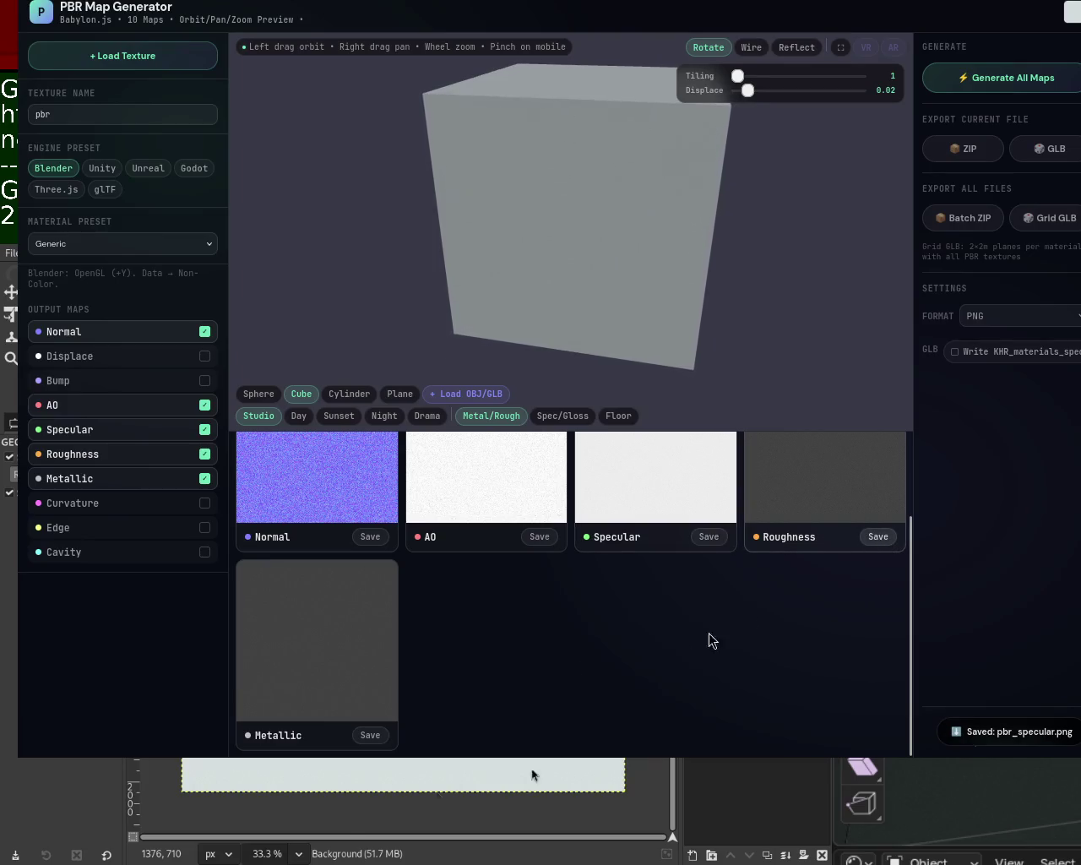
left_click(377, 735)
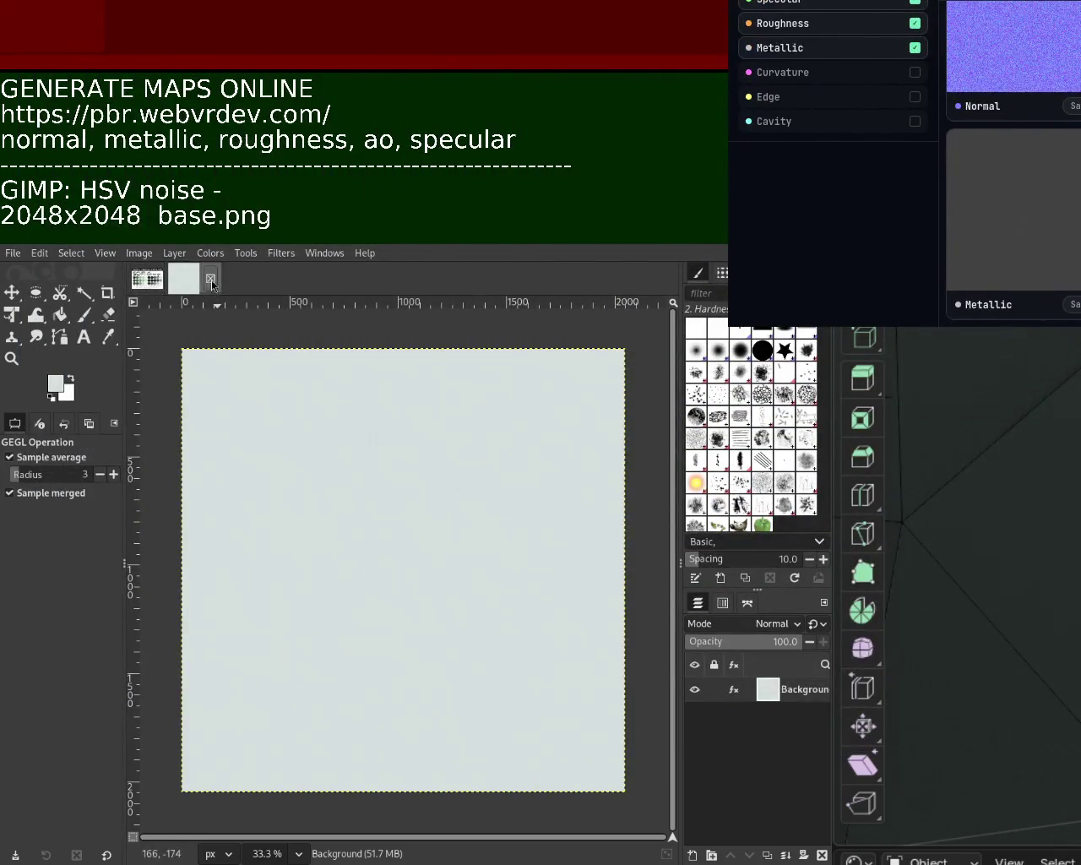
Step: Close base.png and sample a dark green swatch from the Sci-Fi Grunge palette
key("ctrl+w")
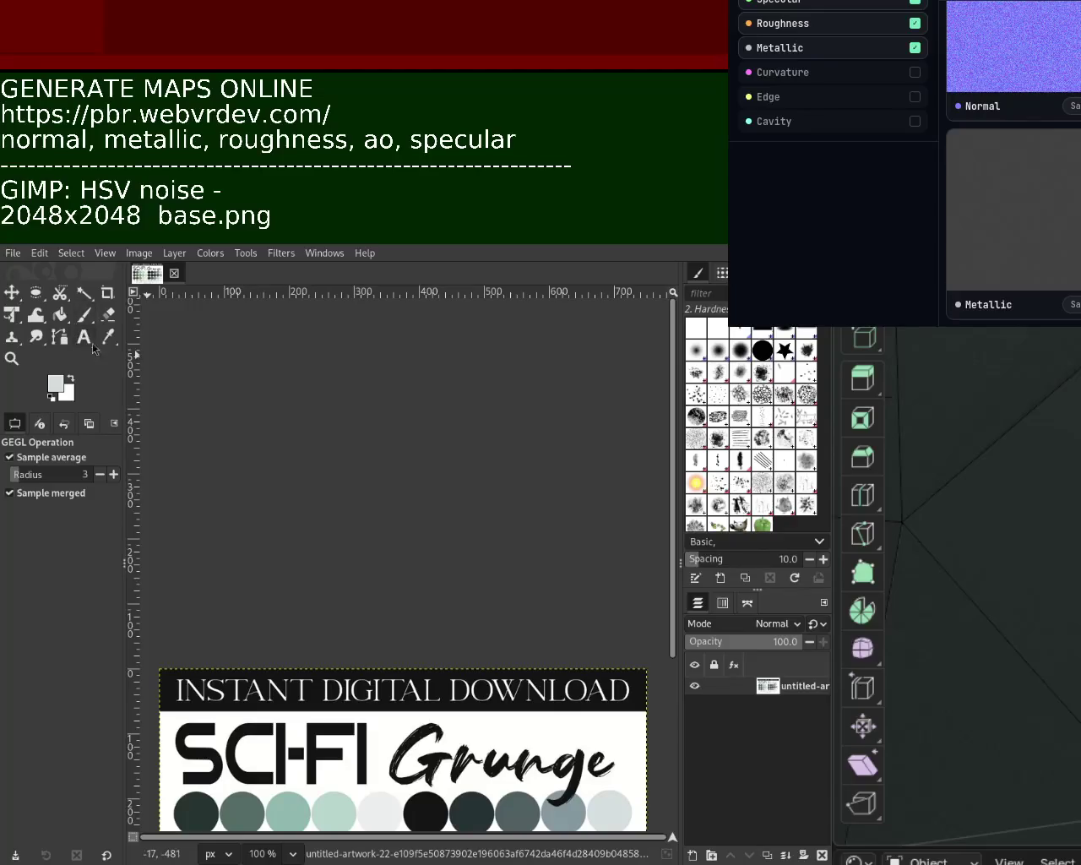
left_click(107, 337)
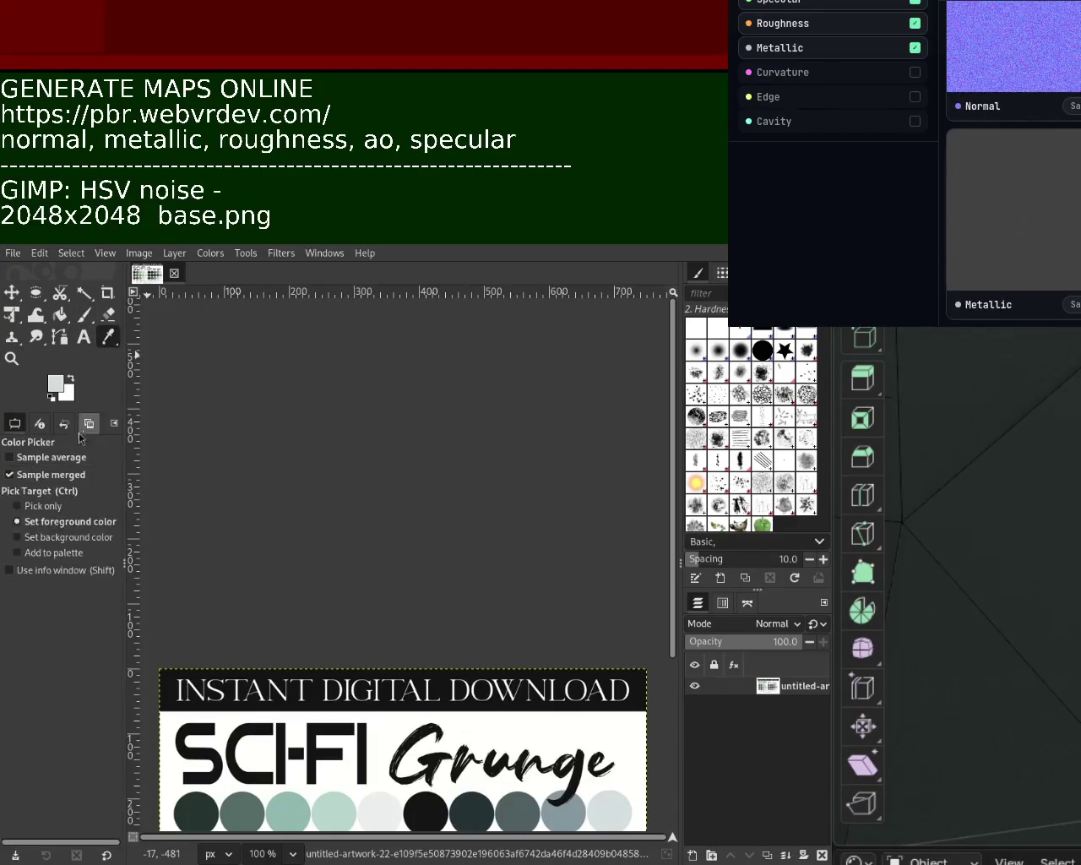
left_click_drag(673, 437, 671, 508)
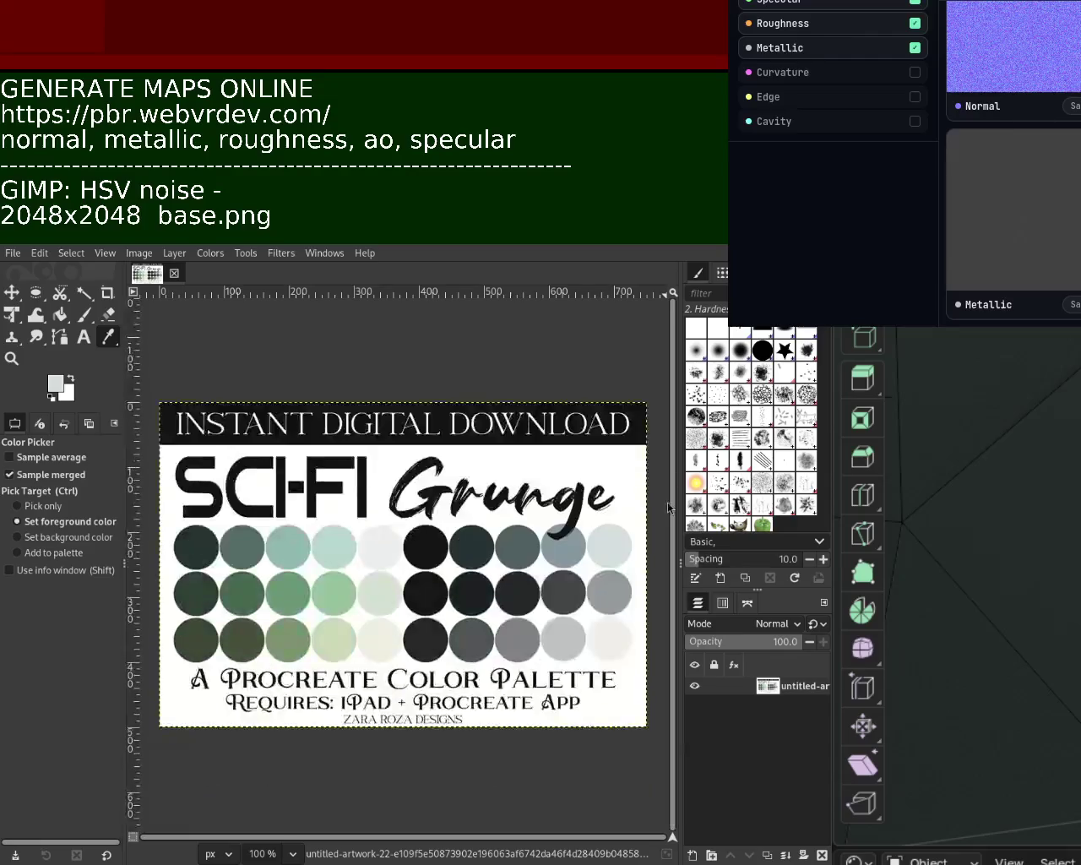
left_click(197, 601)
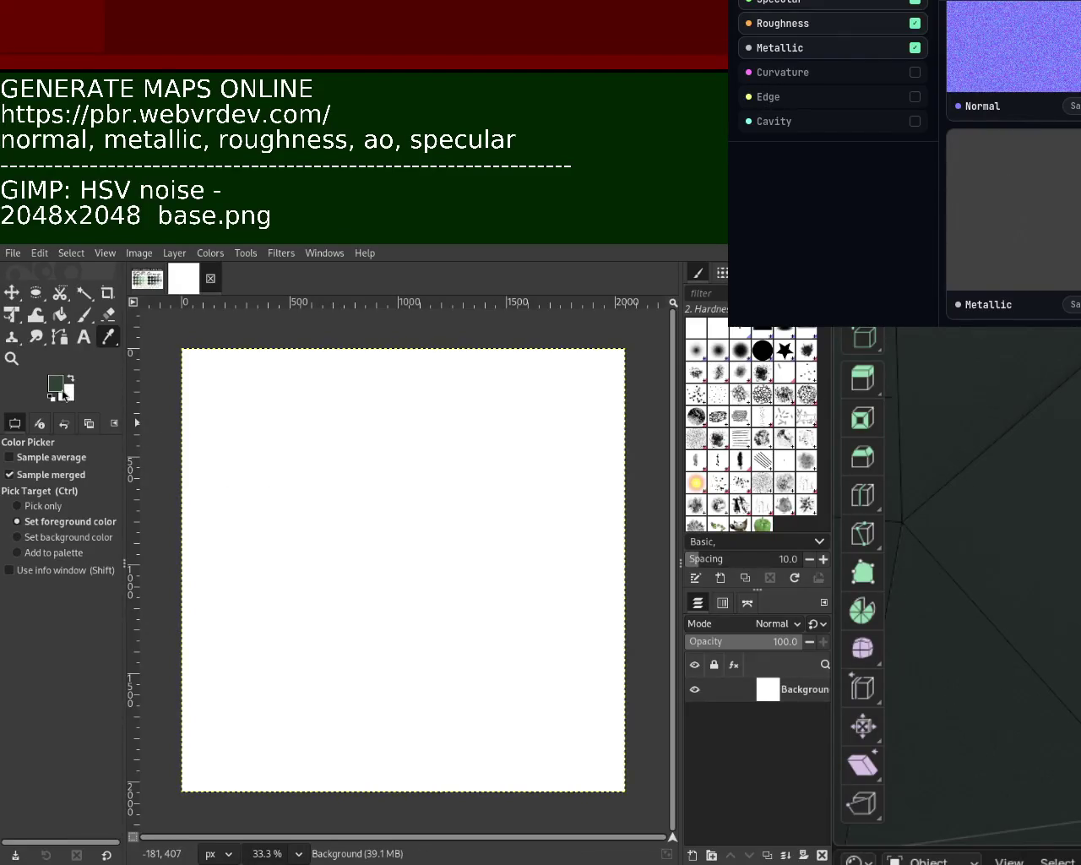
Step: Bucket-fill the canvas dark green, reapply HSV Noise, and export it as pbr.png
left_click(60, 314)
left_click(285, 453)
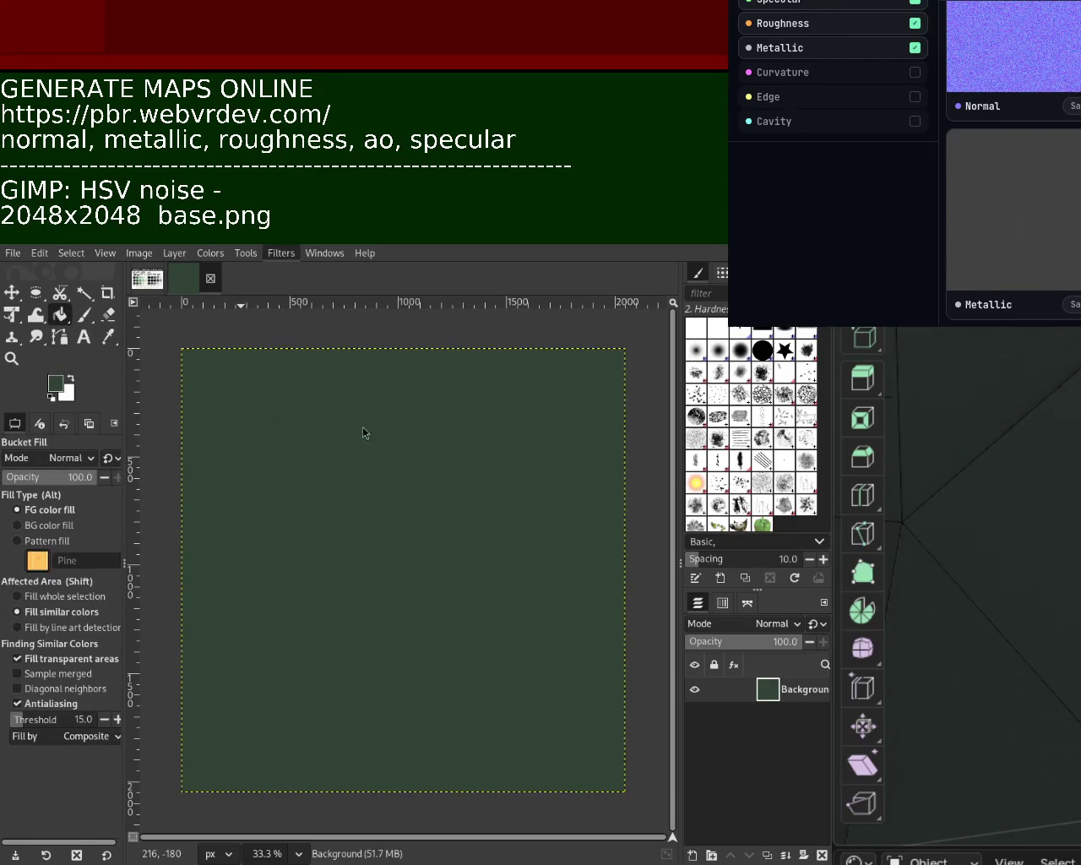
key("ctrl+f")
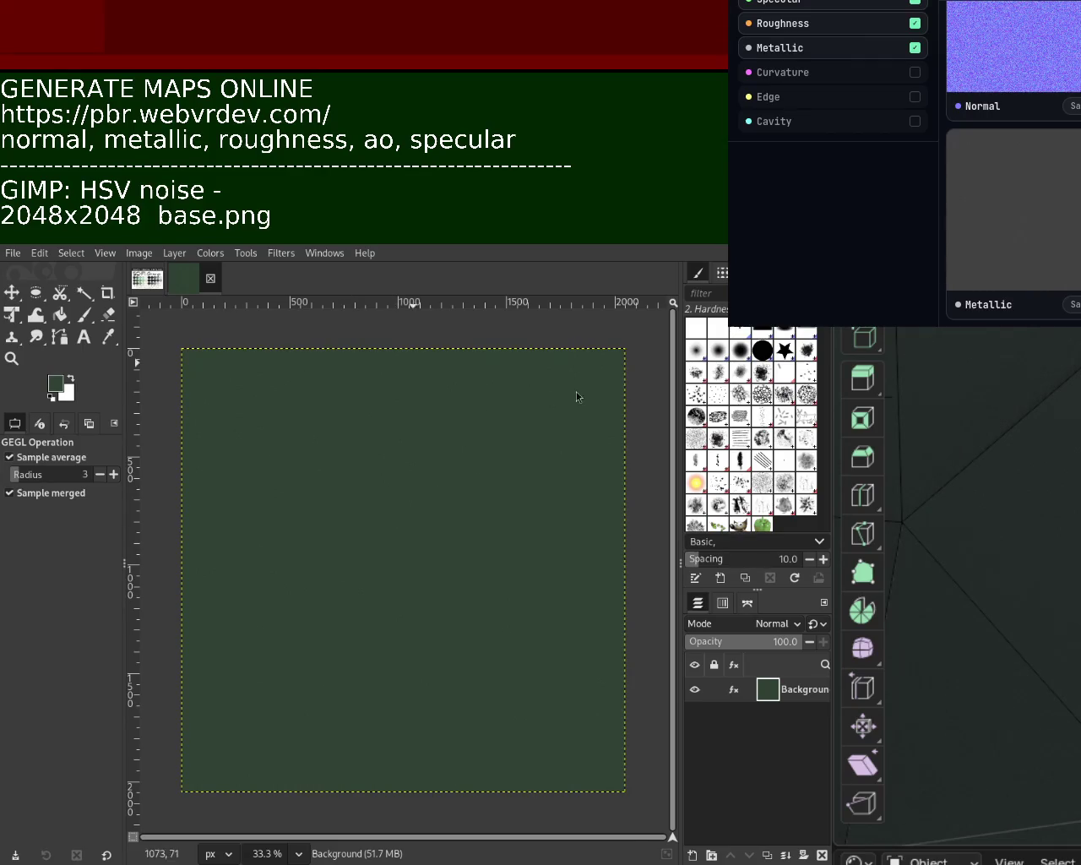
key("ctrl+e")
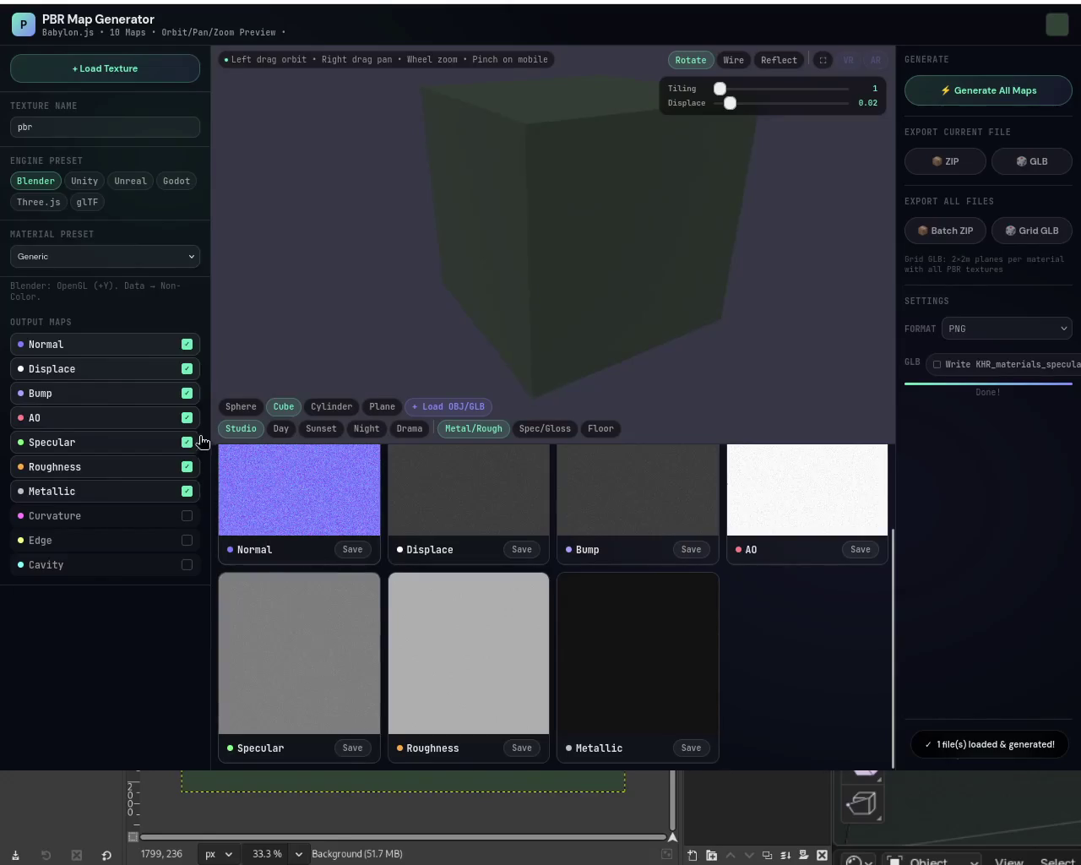
Step: Turn off the Displace and Bump outputs and save the AO, Roughness and Metallic maps
left_click(187, 369)
left_click(187, 393)
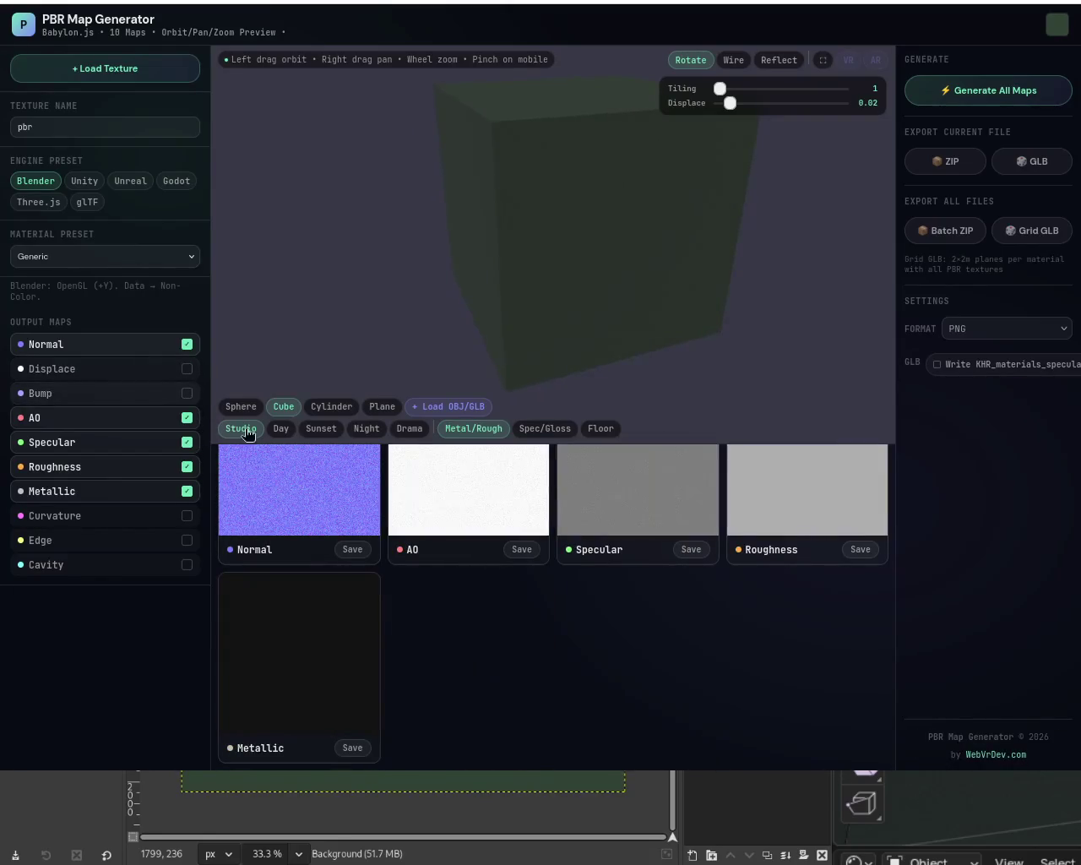
left_click(522, 549)
left_click(860, 549)
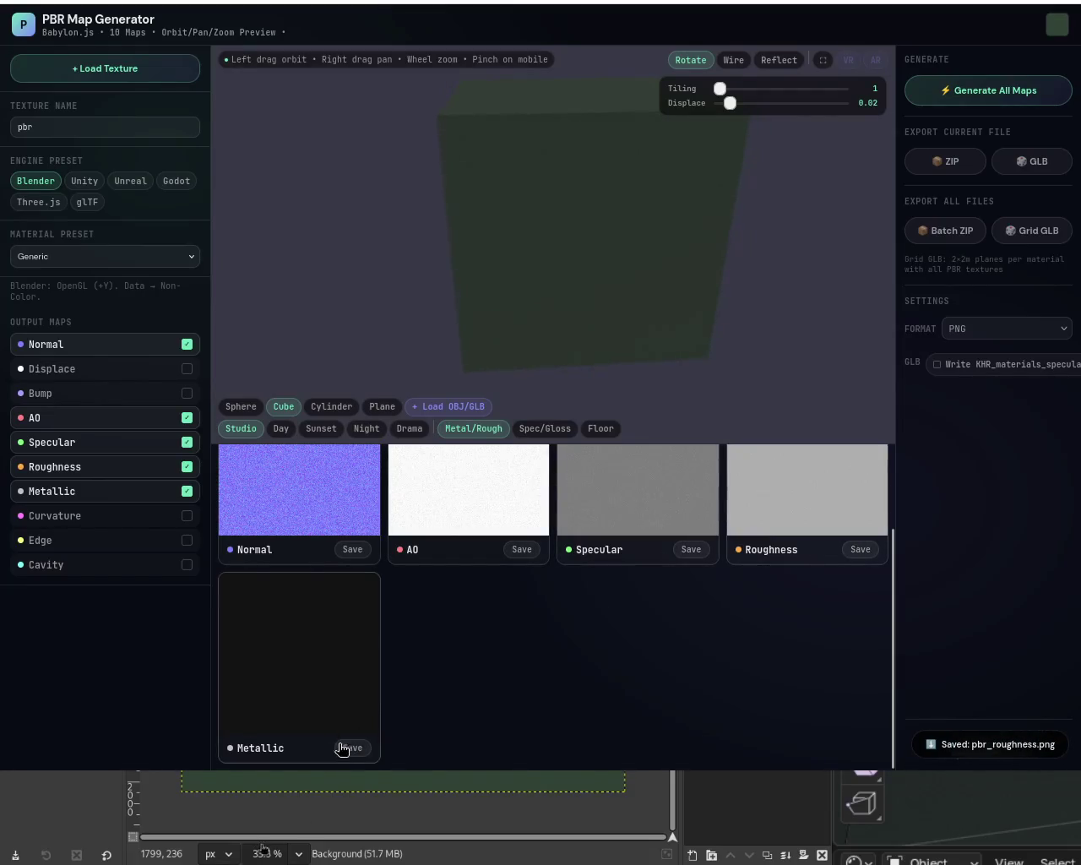
left_click(352, 746)
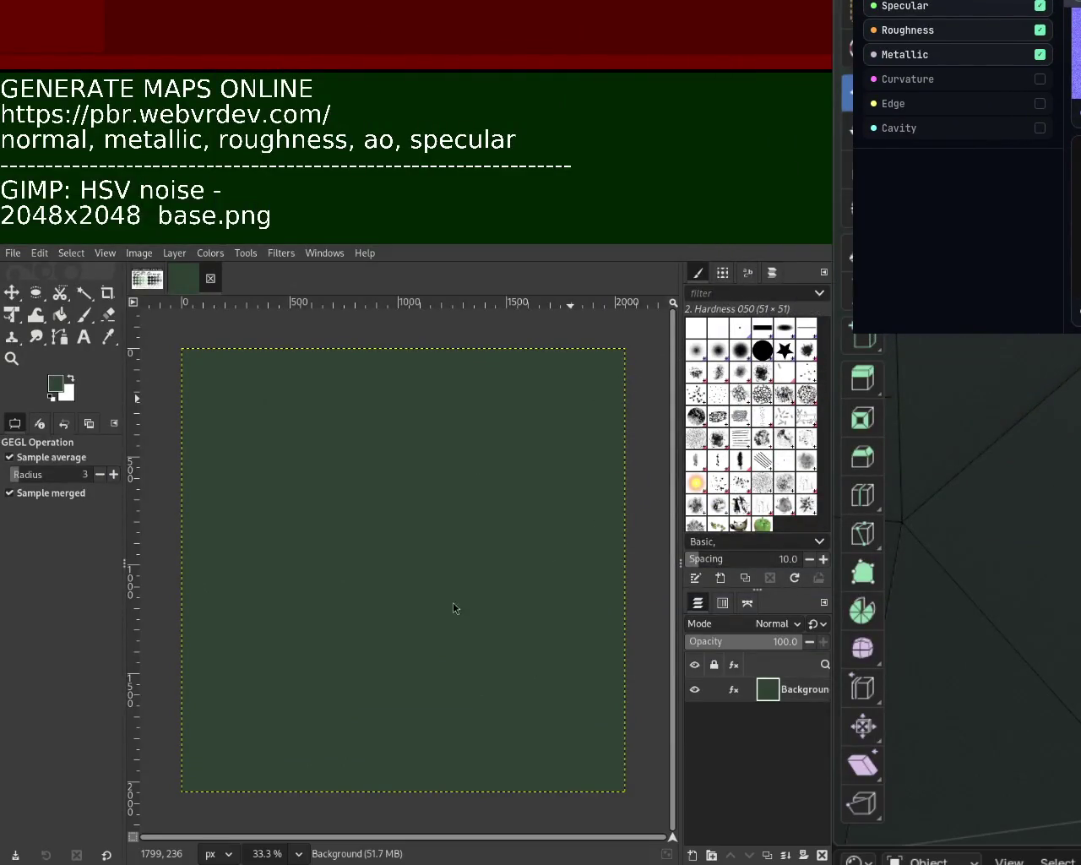
Step: Sample a medium green from the Sci-Fi Grunge palette as the foreground colour
left_click(147, 278)
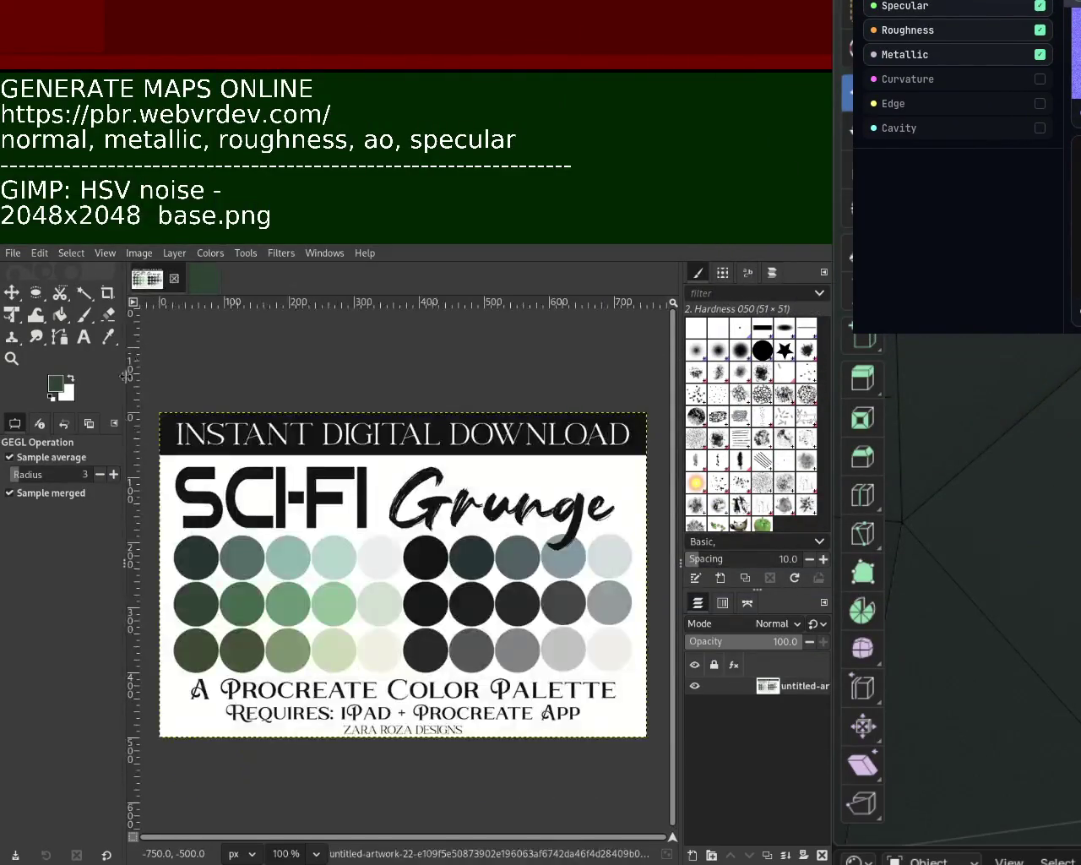
left_click(108, 337)
left_click(253, 623)
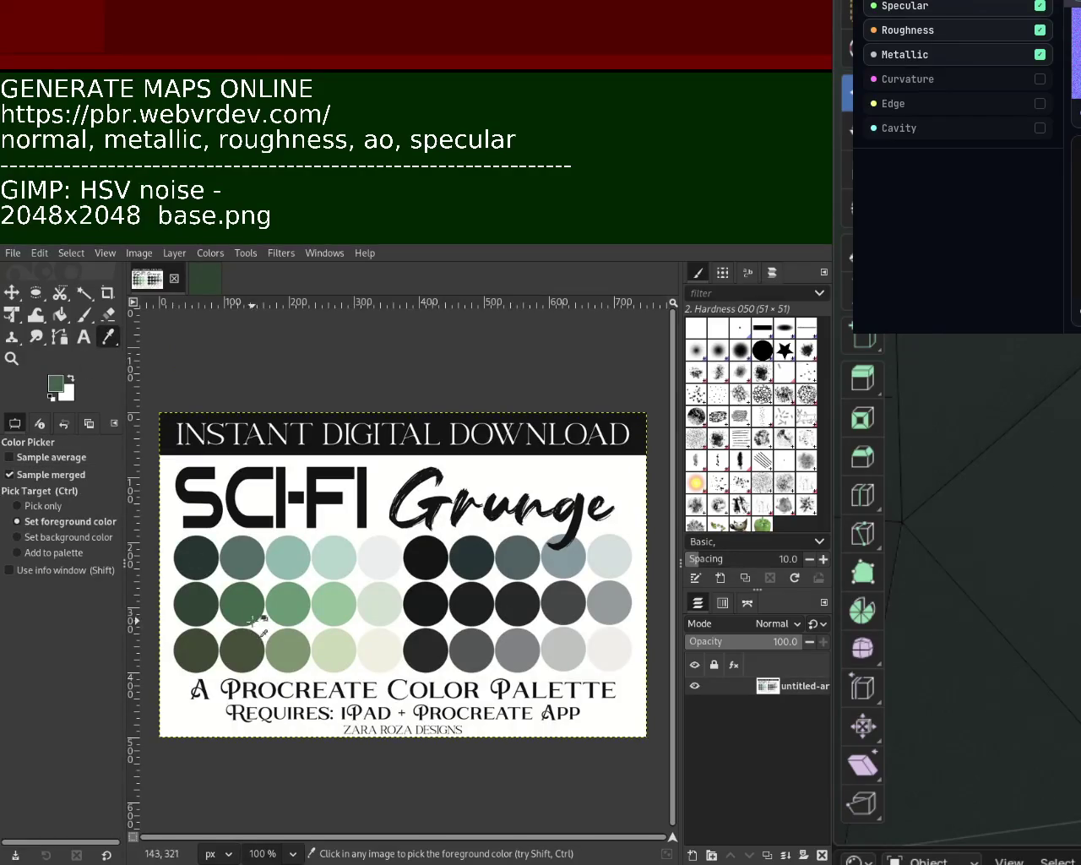
Step: Close the green base image and create a new blank 2048×2048 image
left_click(202, 279)
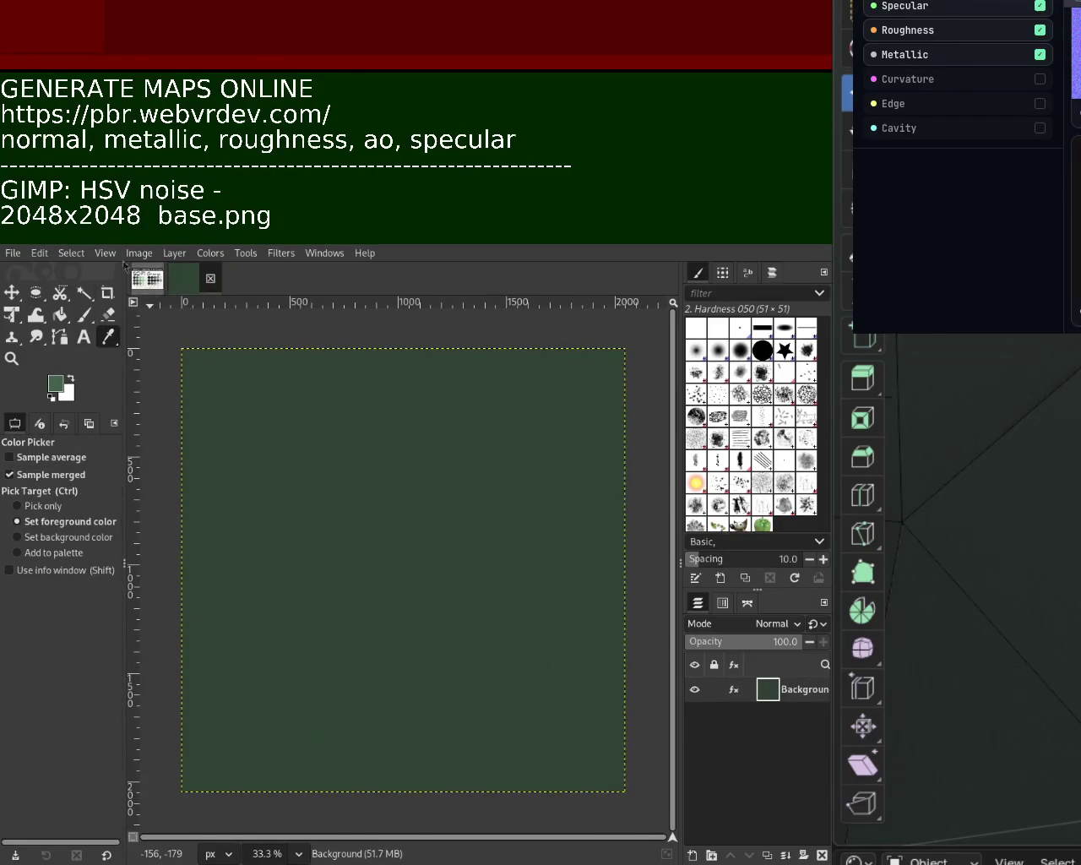
key("ctrl+w")
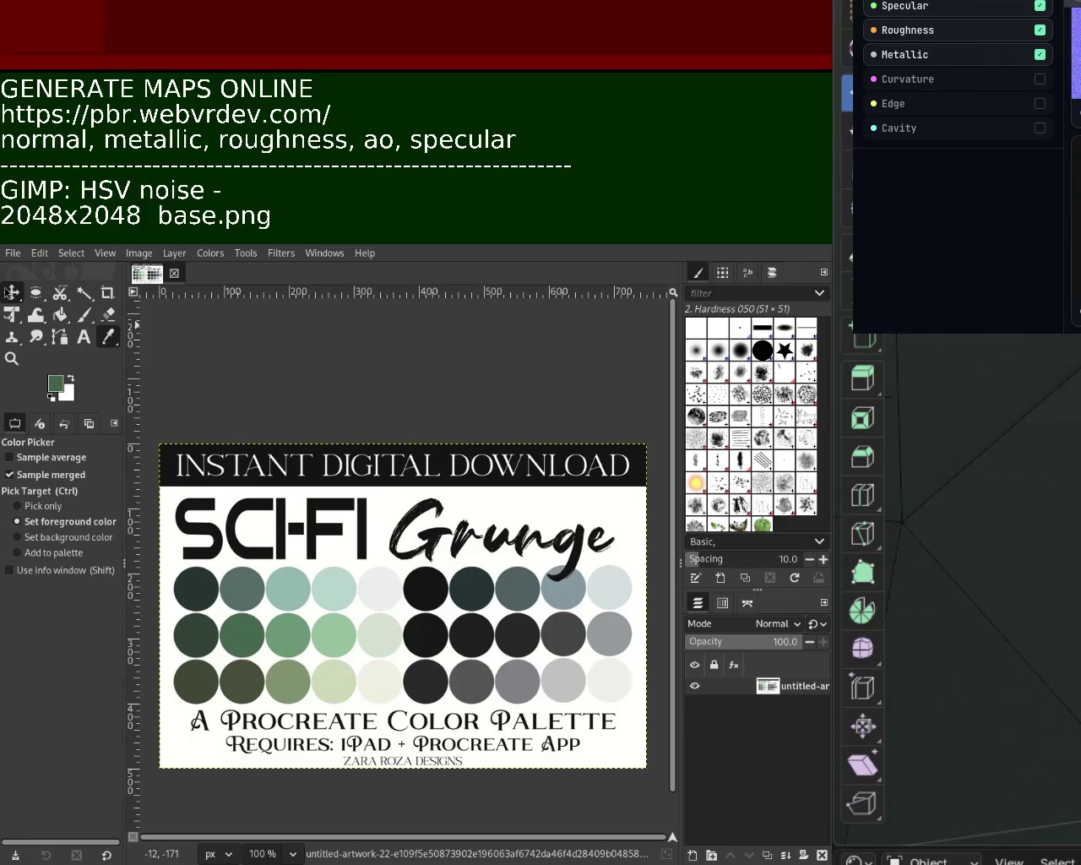
key("Return")
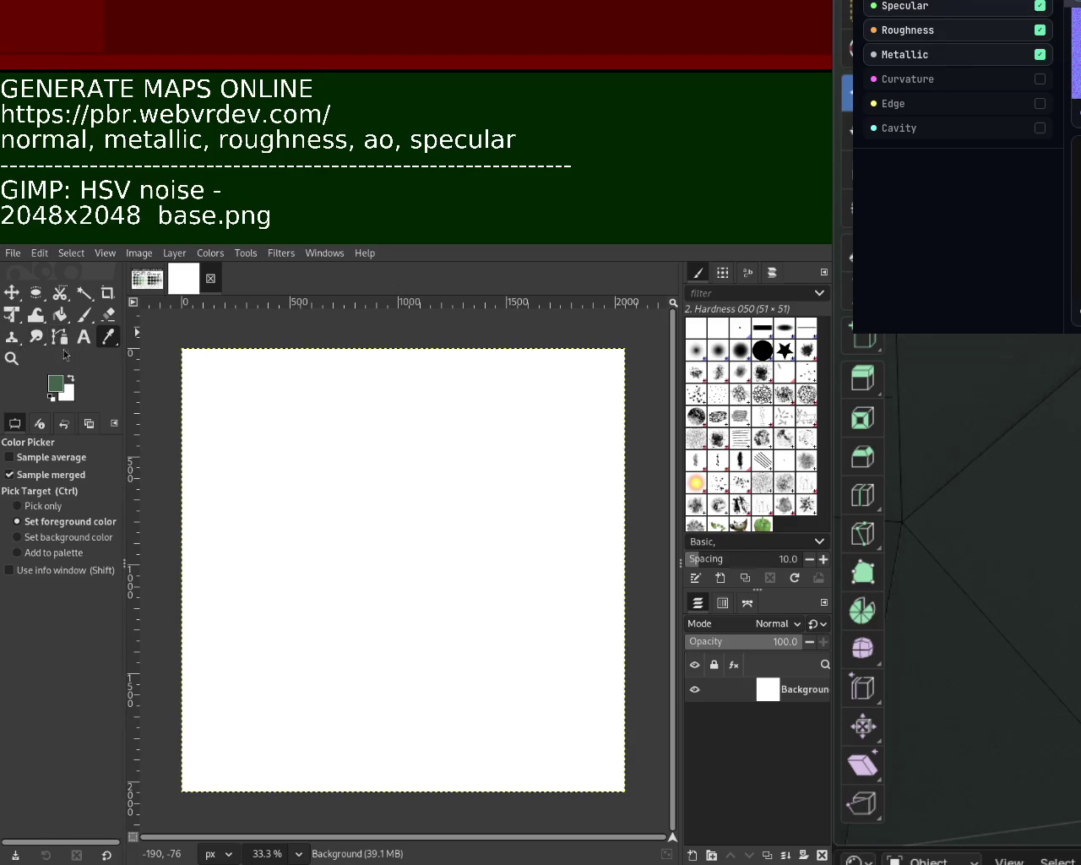
left_click(59, 315)
left_click(315, 473)
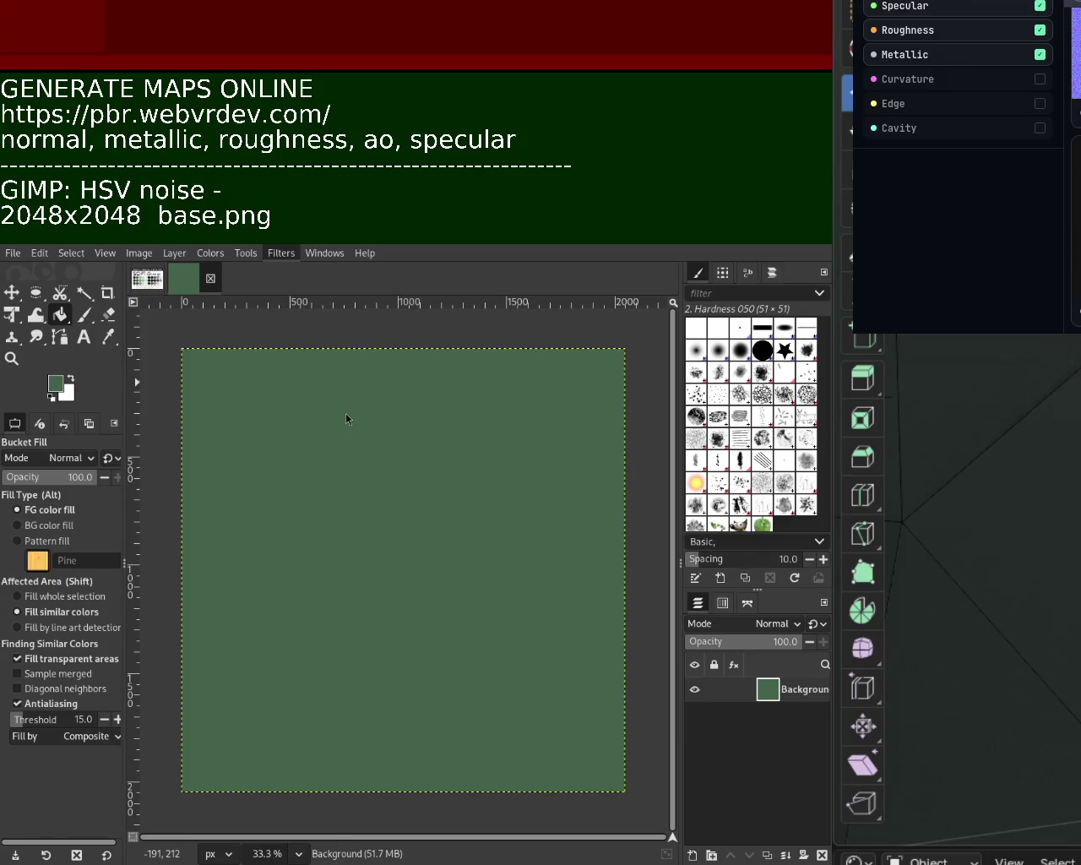
key("ctrl+f")
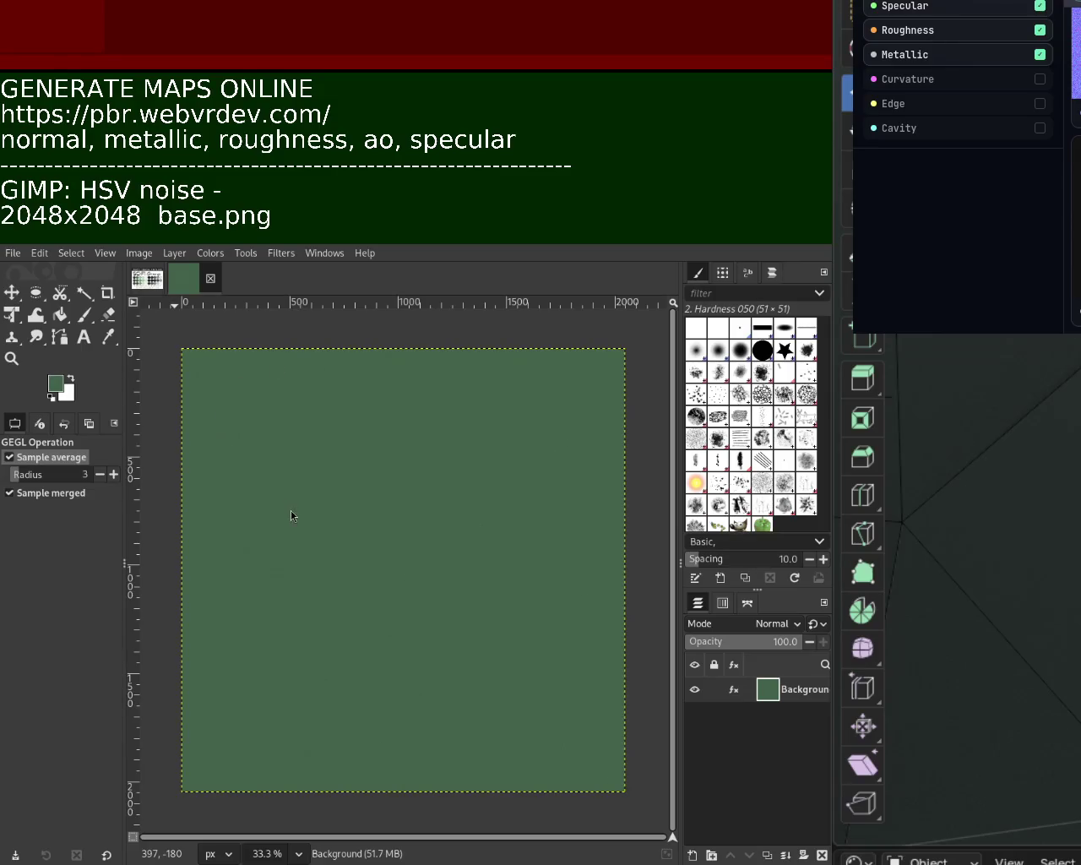
key("ctrl+e")
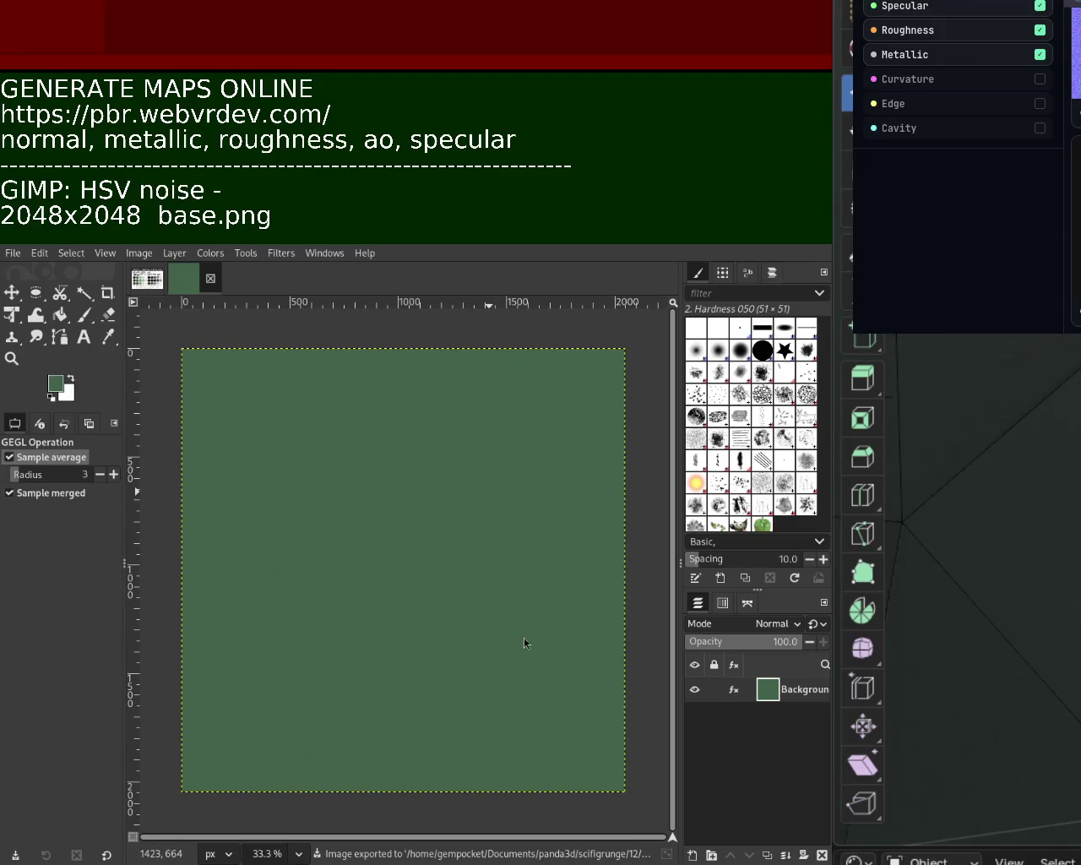
left_click(147, 279)
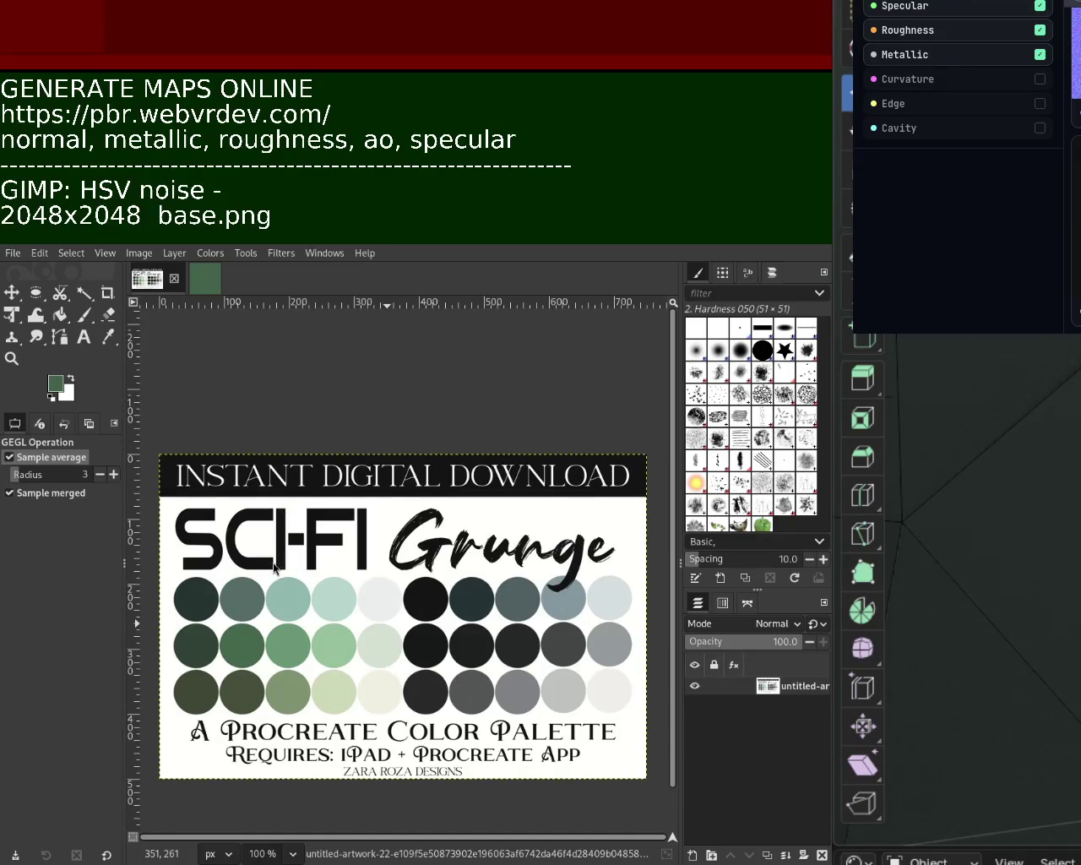
left_click(207, 283)
left_click(148, 281)
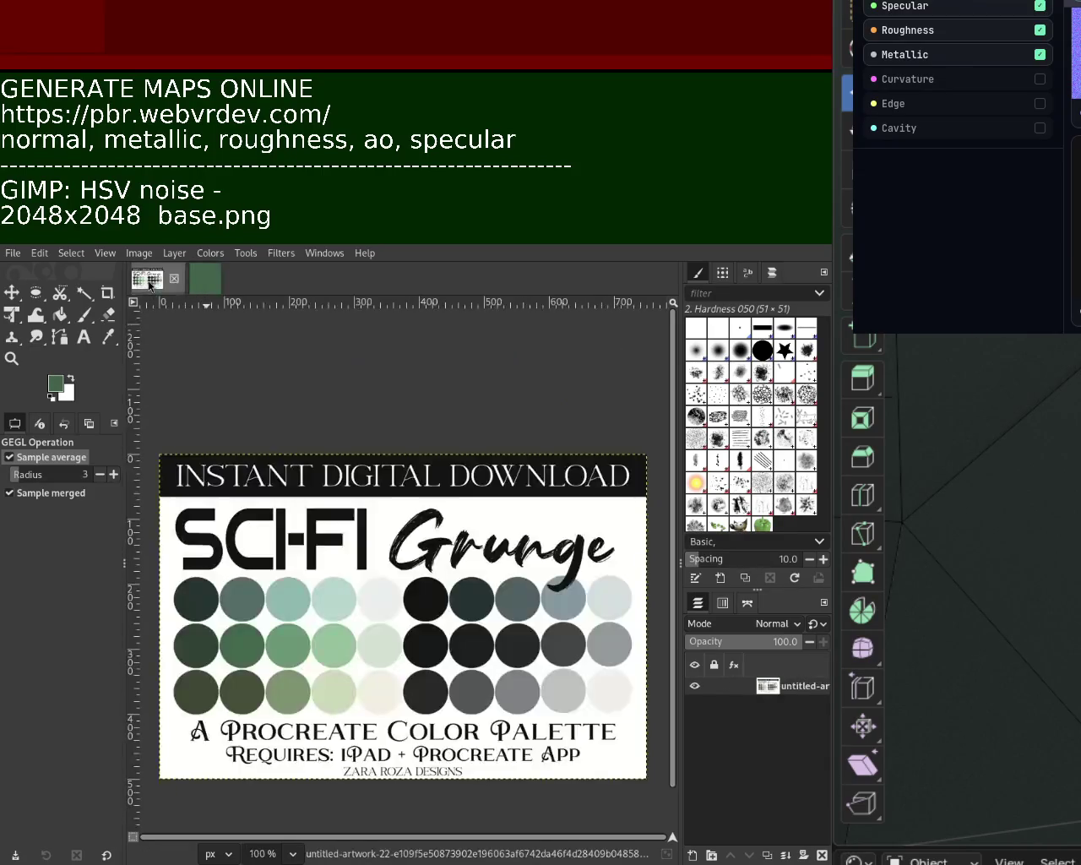
left_click(216, 283)
left_click(150, 283)
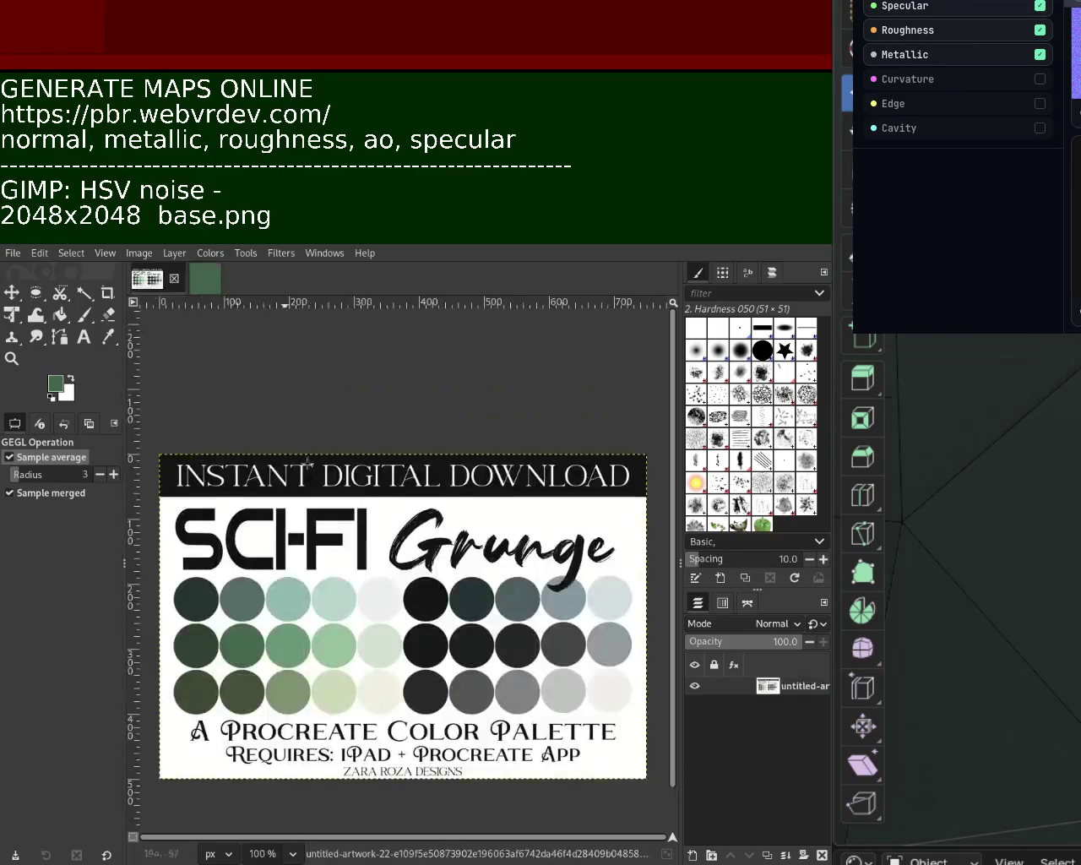
left_click(207, 279)
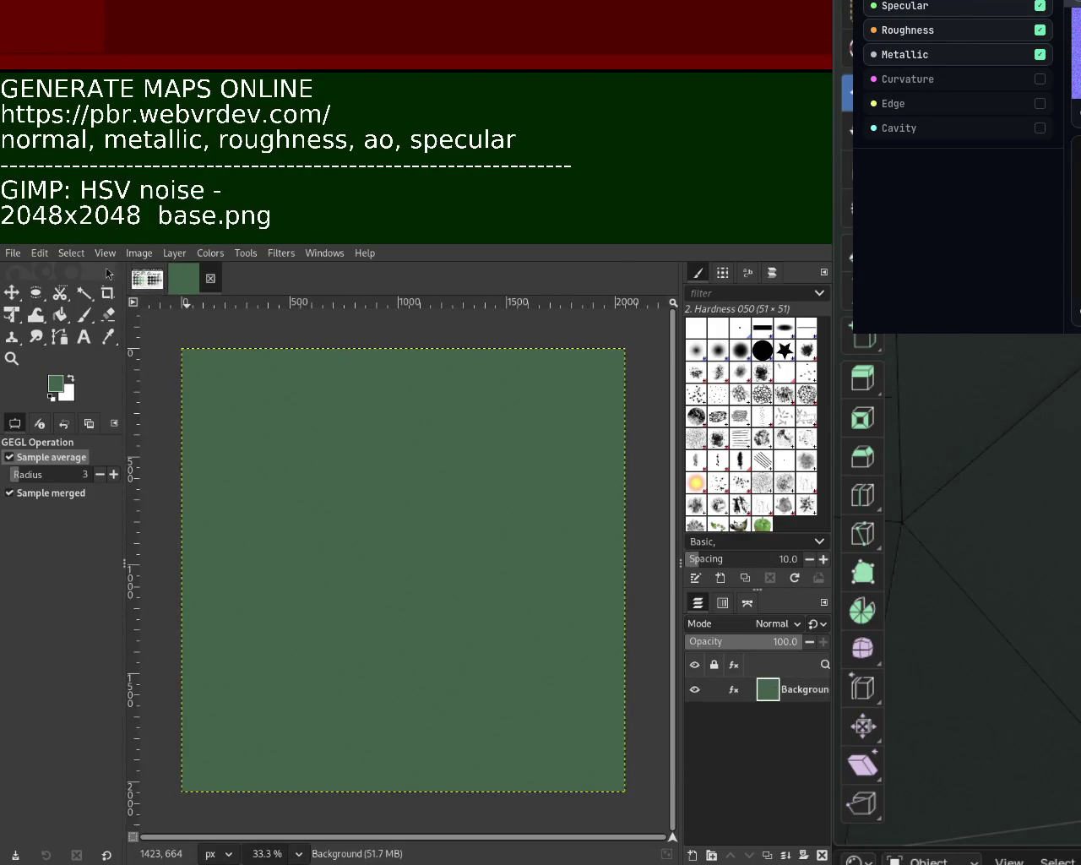
left_click(12, 358)
scroll(350, 471, "up", 2, "ctrl")
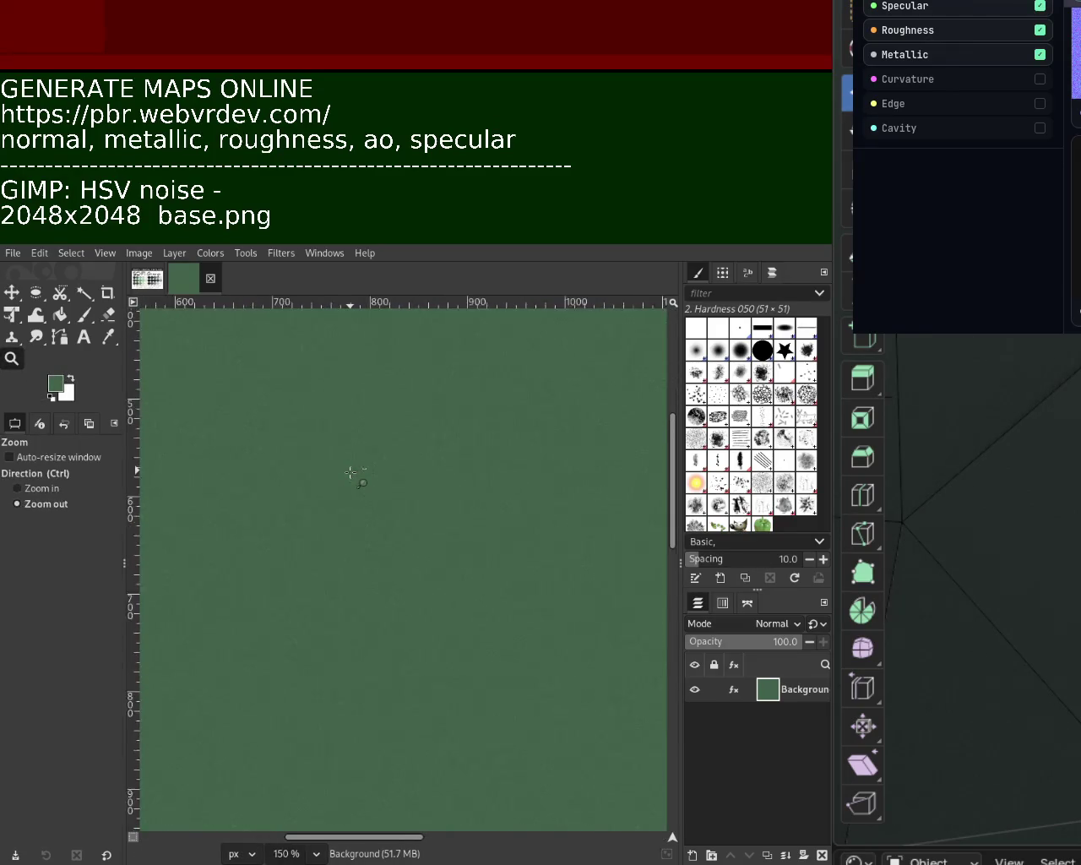
scroll(350, 472, "down", 1, "ctrl")
scroll(353, 469, "down", 3, "ctrl")
scroll(355, 466, "up", 1, "ctrl")
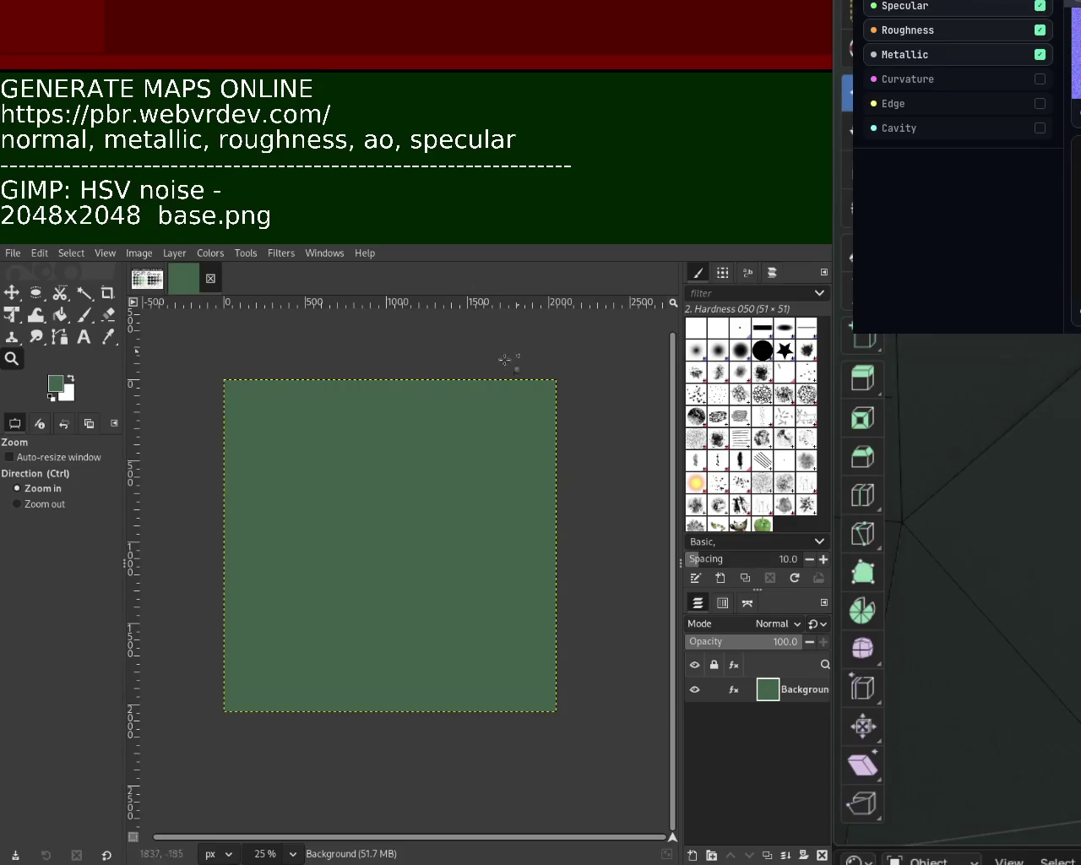
left_click(150, 284)
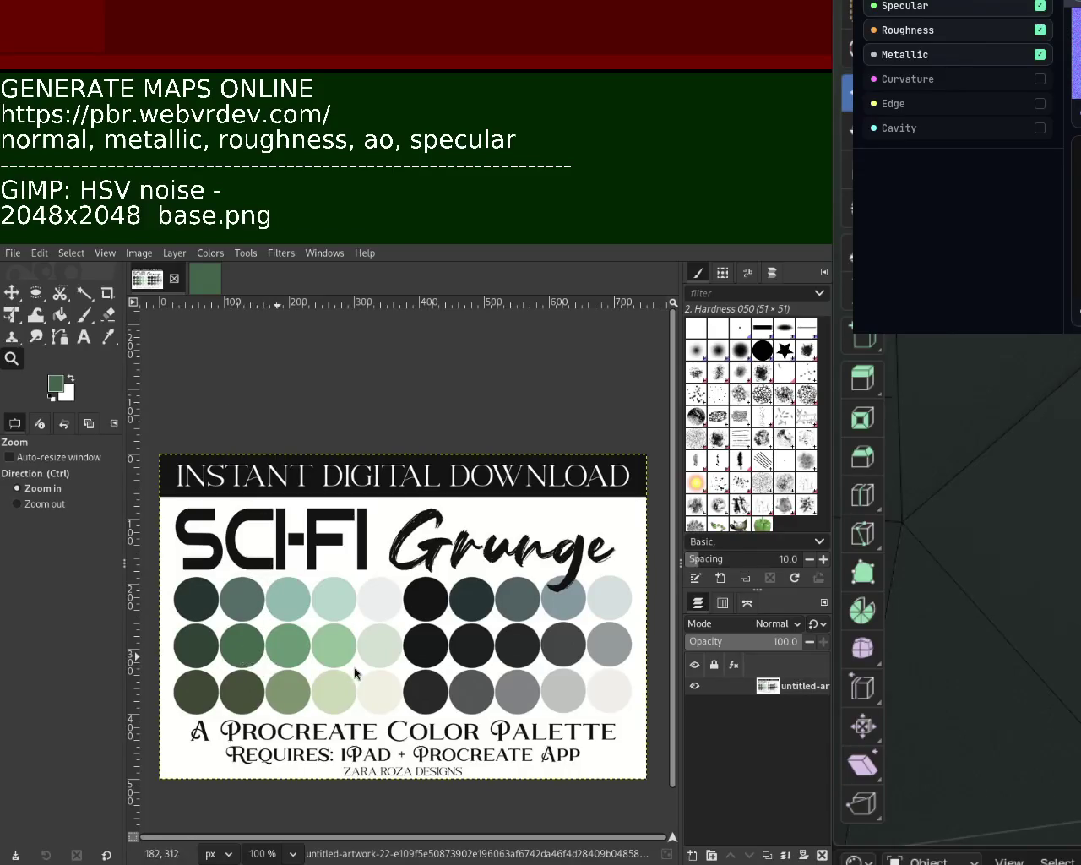
Step: Close the old green image, sample a lighter palette green, and create a new 2048×2048 image
left_click(206, 289)
left_click(211, 279)
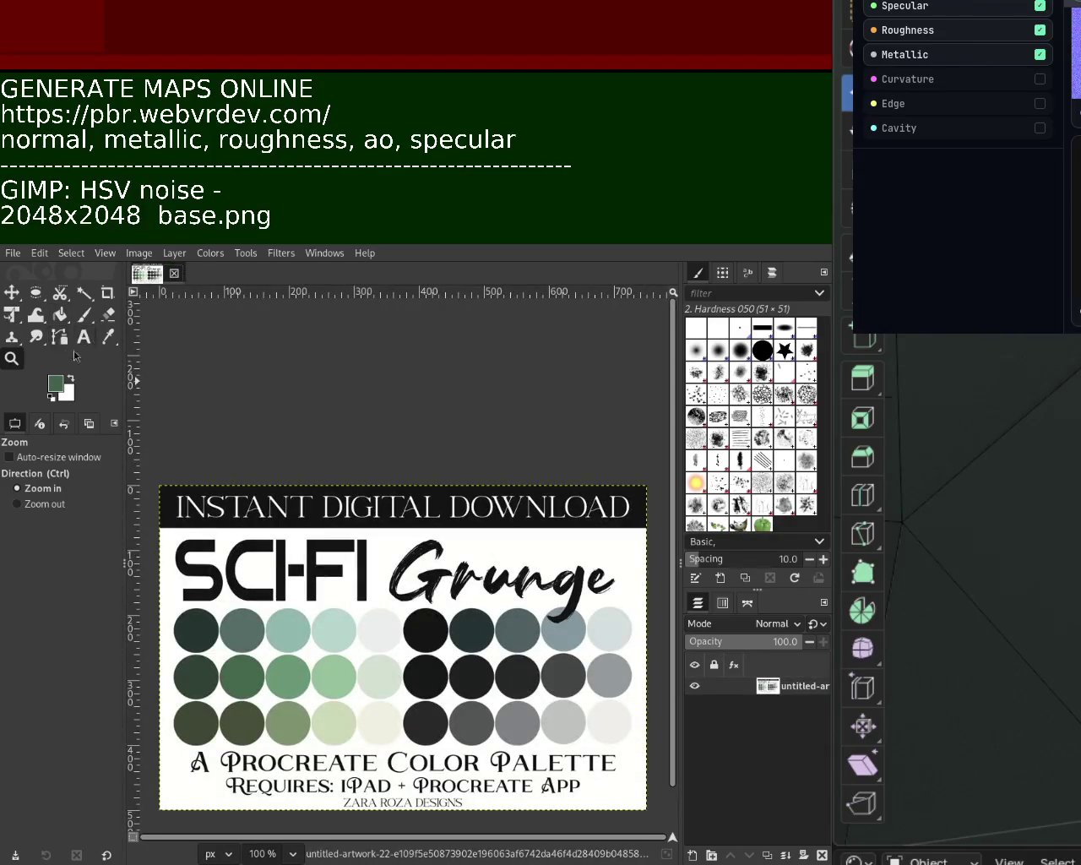
left_click(108, 337)
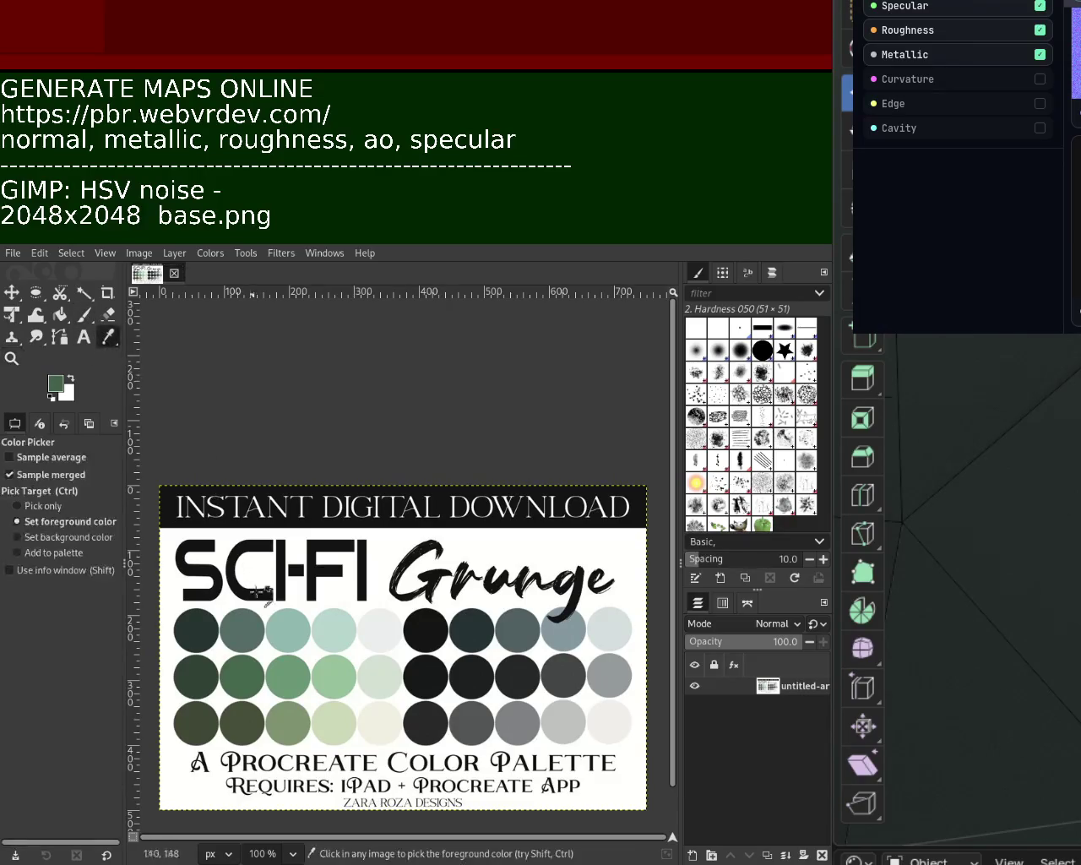
left_click(286, 672)
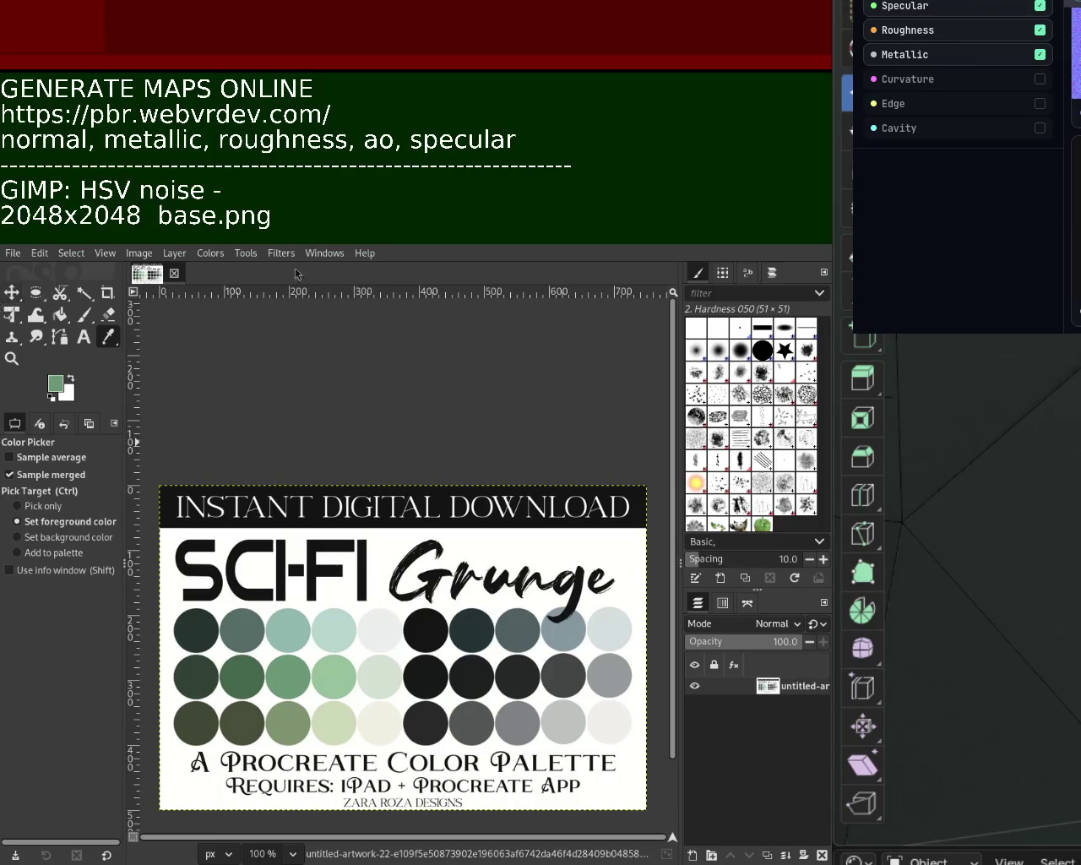
key("Return")
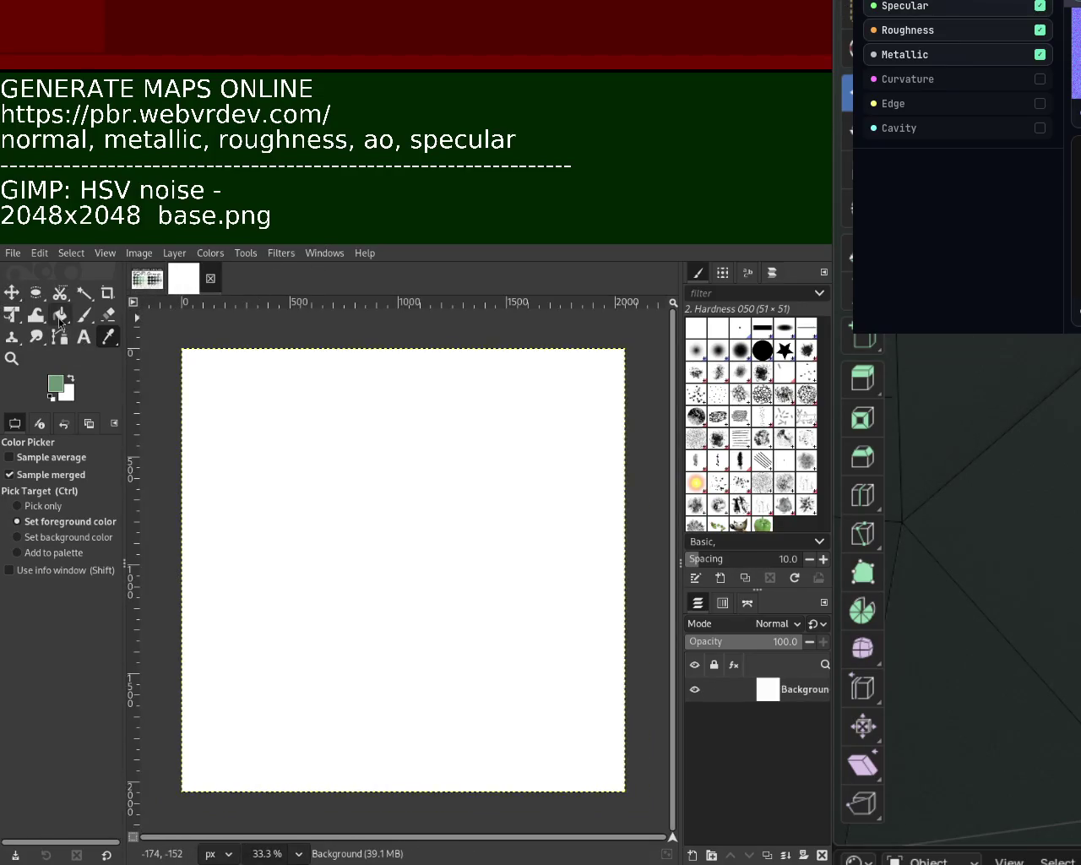
Step: Bucket-fill the canvas light green, reapply HSV Noise, and export it as pbr.png
left_click(60, 314)
left_click(311, 442)
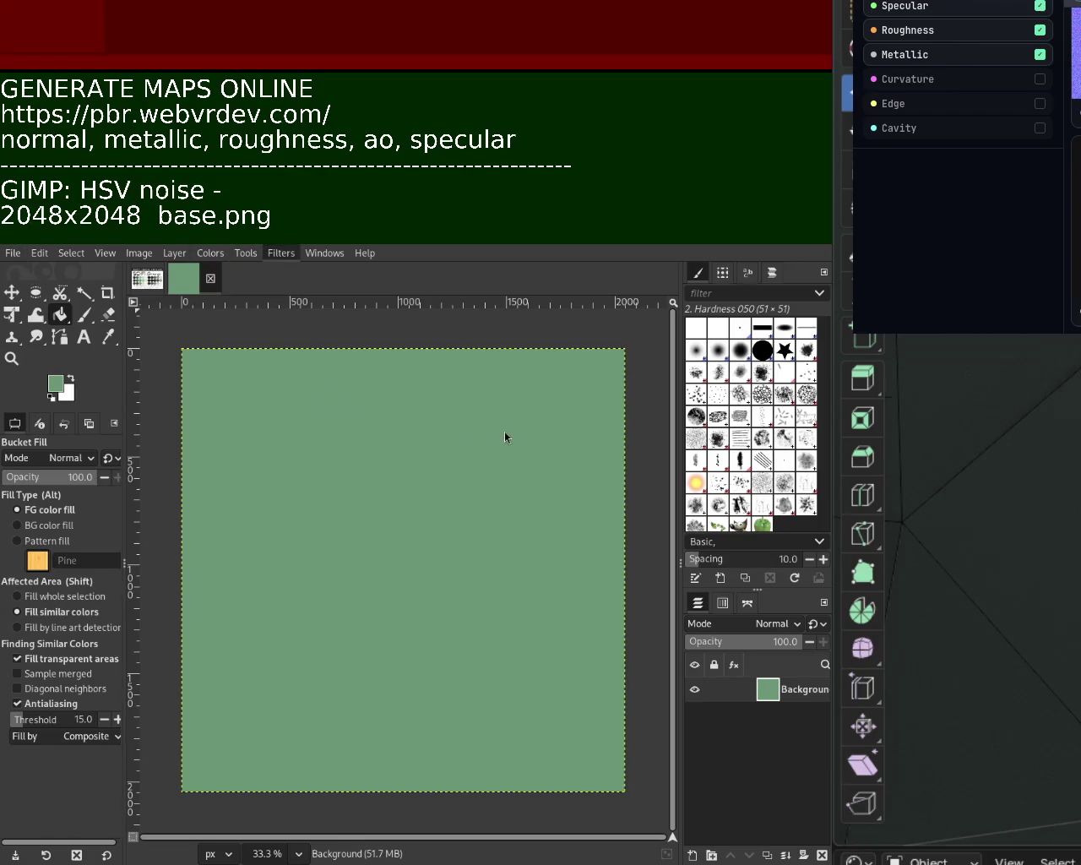
key("ctrl+f")
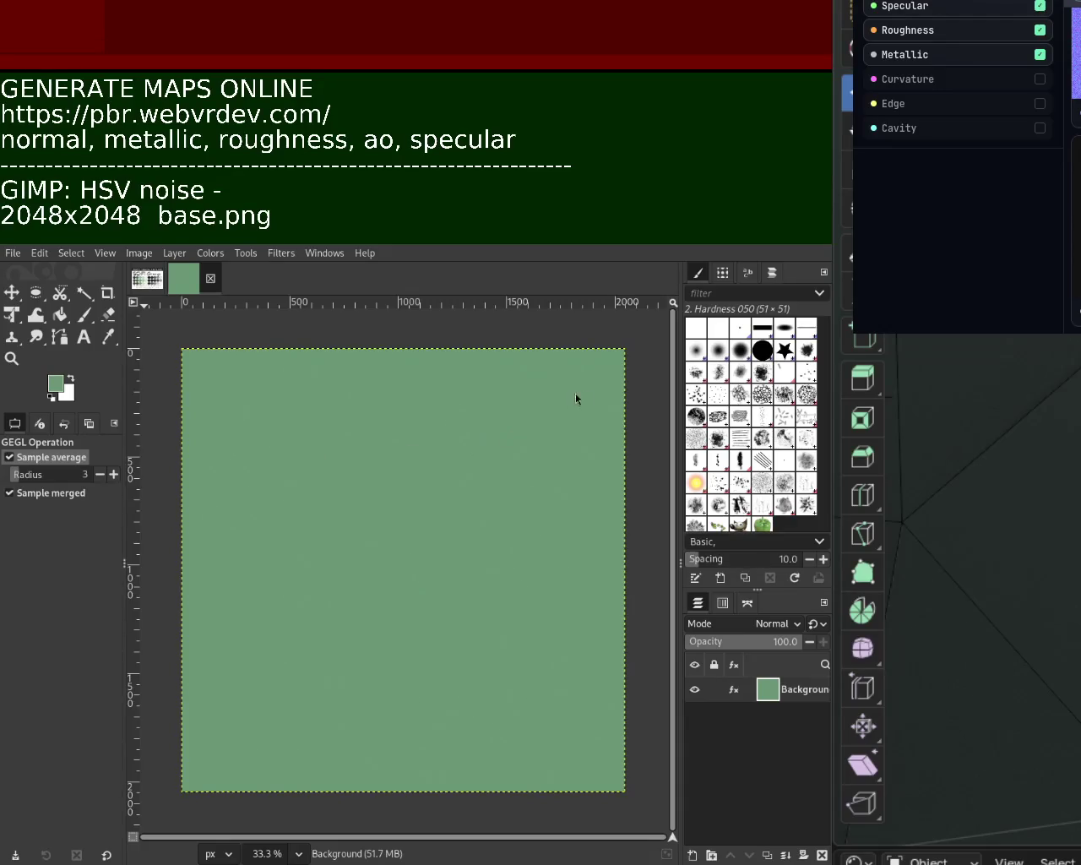
key("ctrl+e")
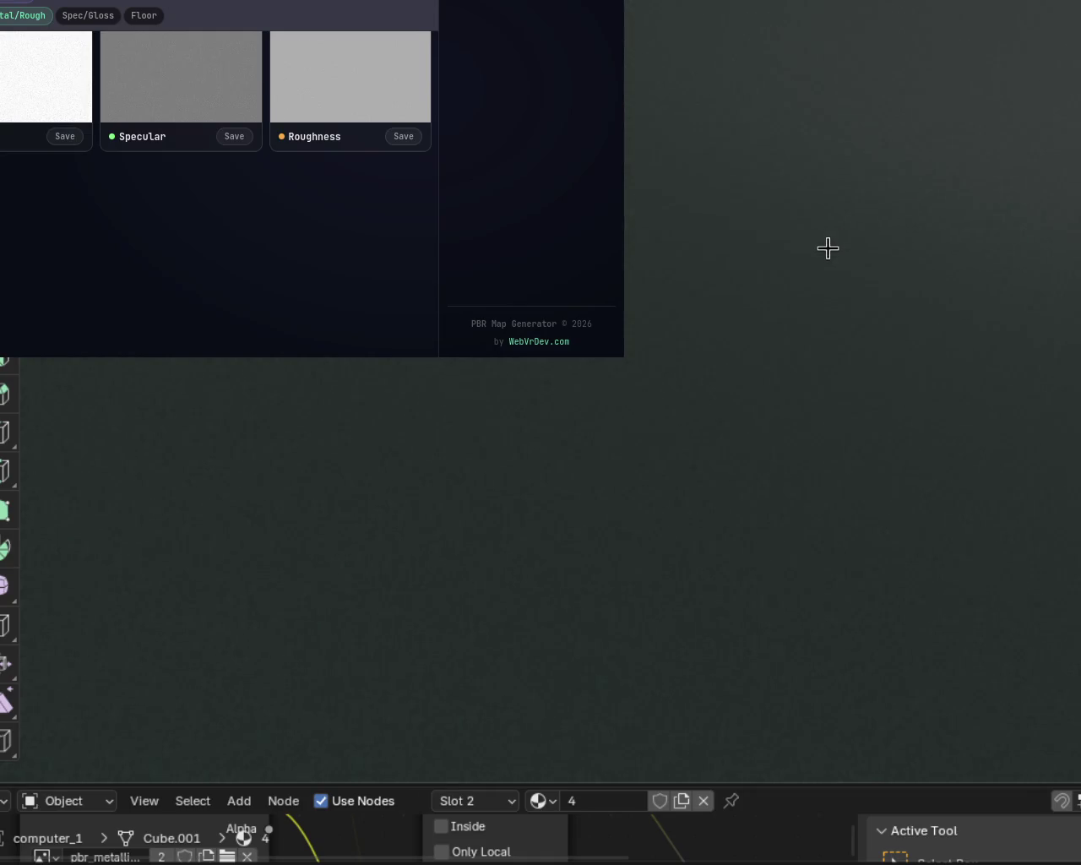
scroll(830, 278, "down", 3)
scroll(830, 312, "down", 3)
scroll(831, 322, "down", 3)
mouse_move(813, 345)
middle_mouse_down()
mouse_move(779, 377)
mouse_move(809, 346)
middle_mouse_up()
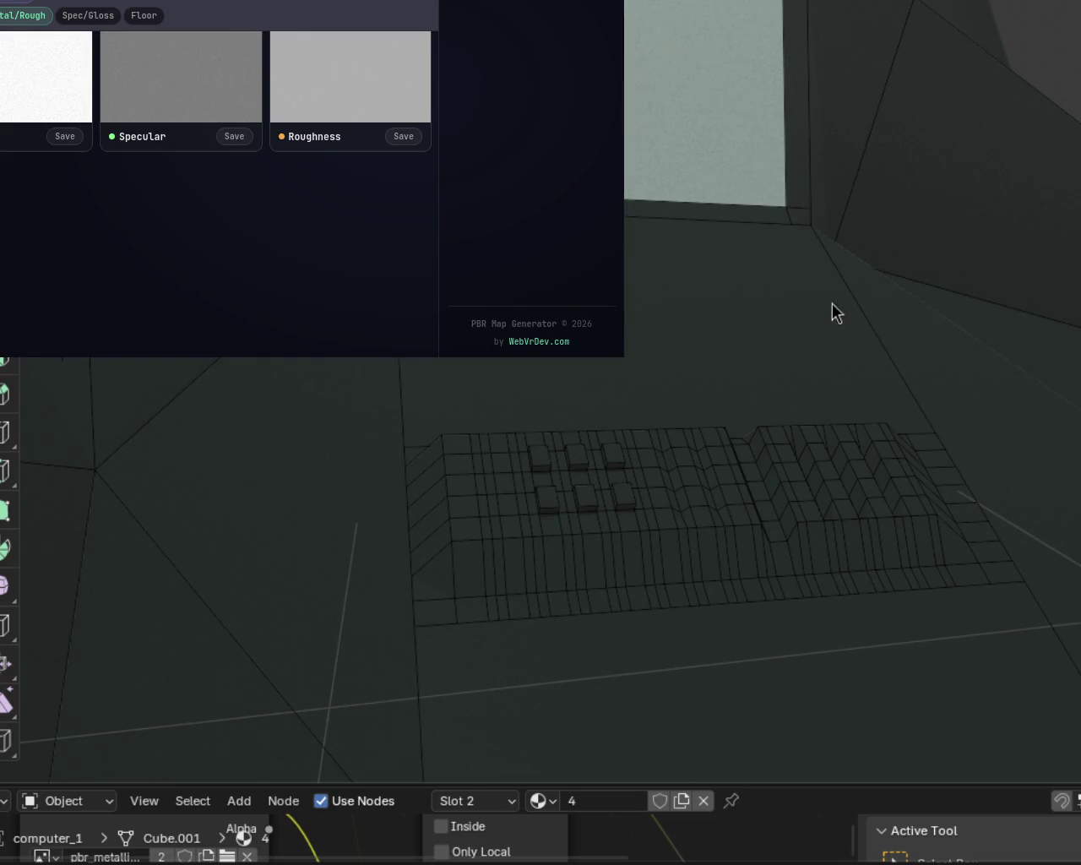
key("shift+grave")
key("w")
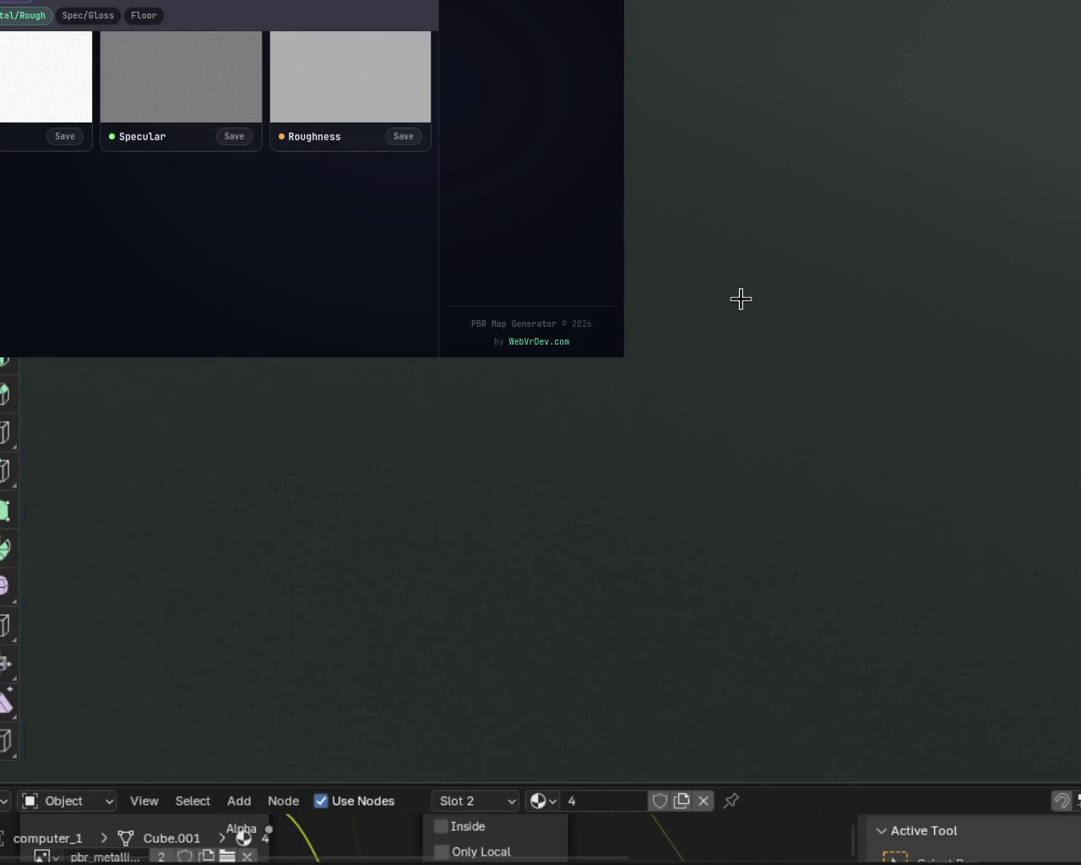
key("s")
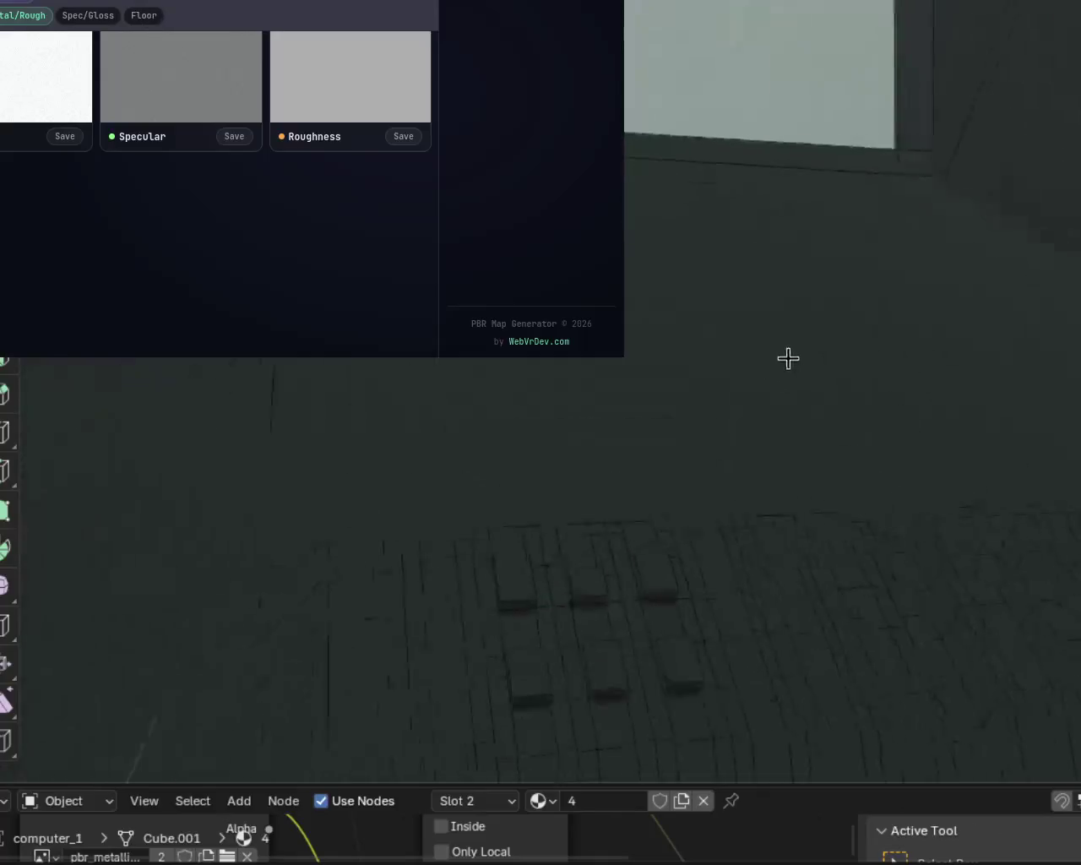
key("w")
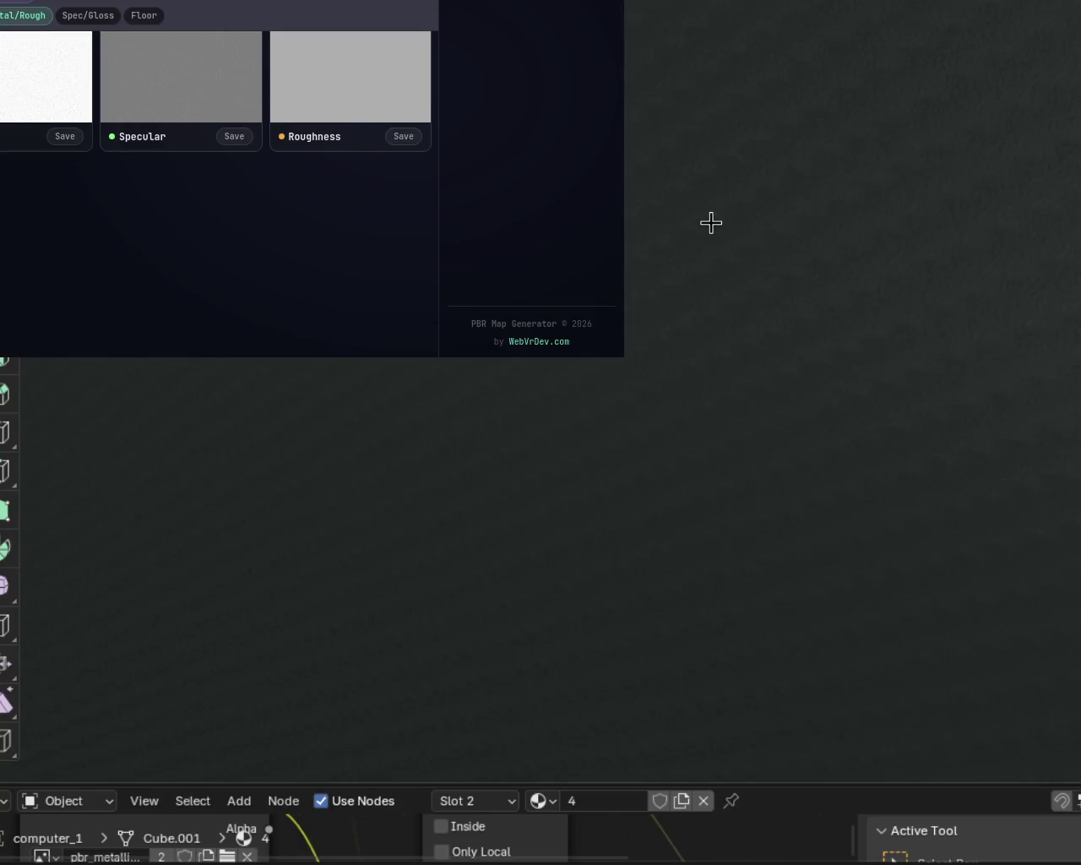
key("s")
key("s")
key("w")
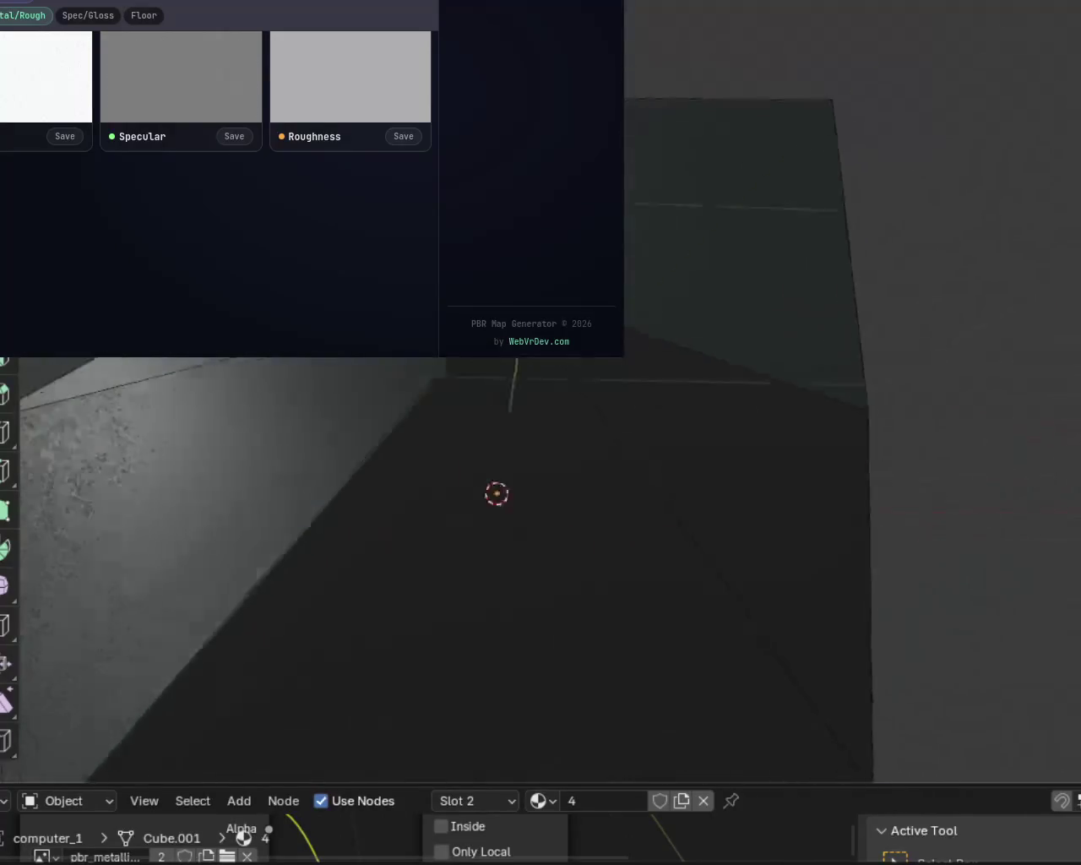
key("w")
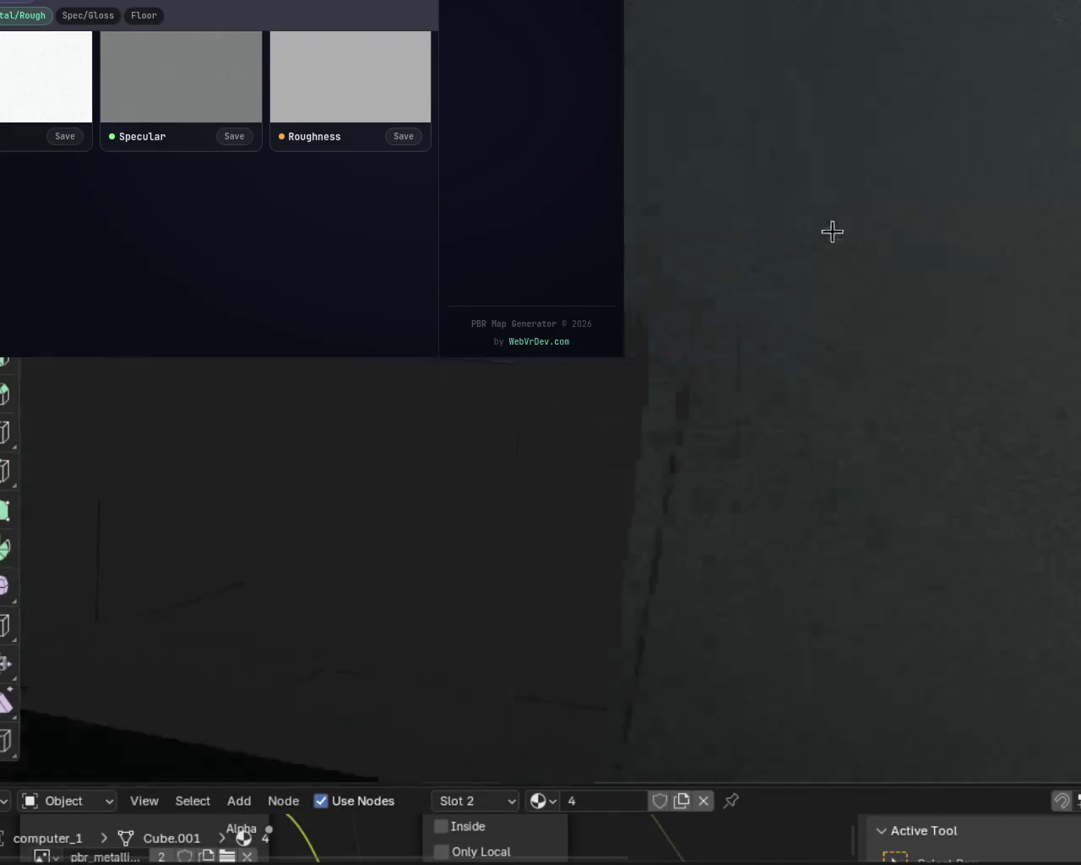
key("w")
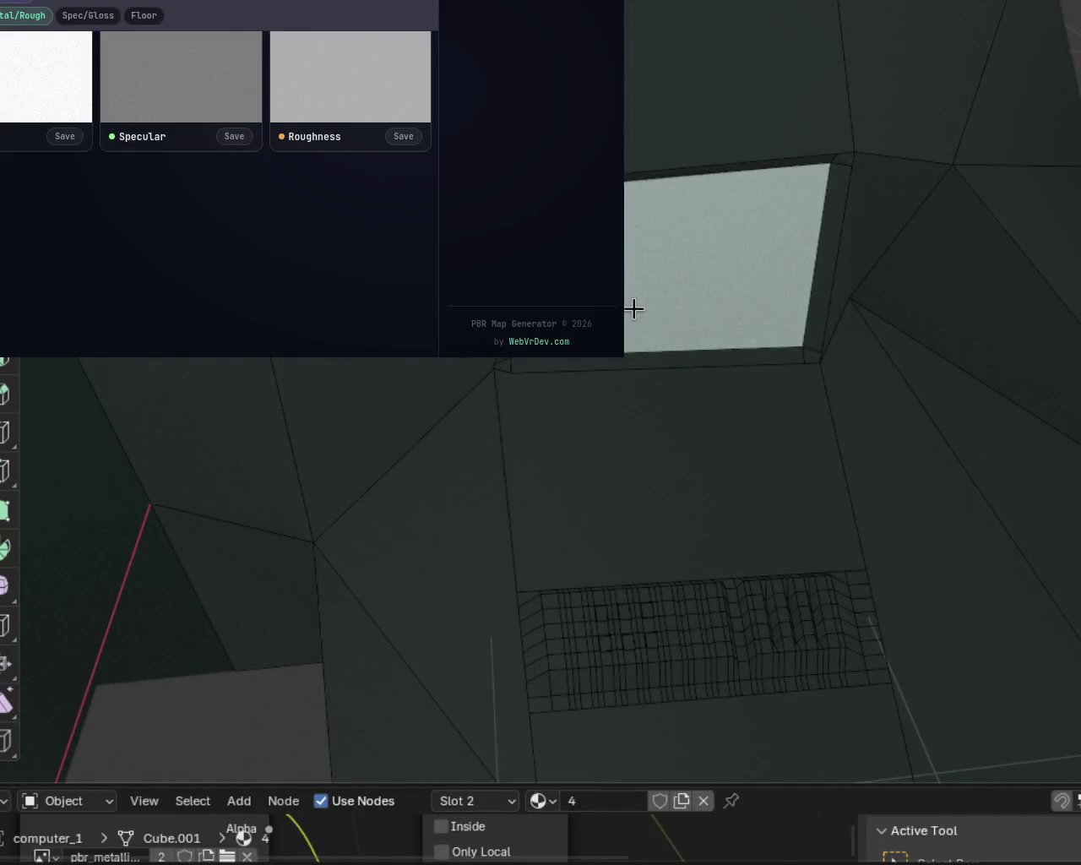
key("w")
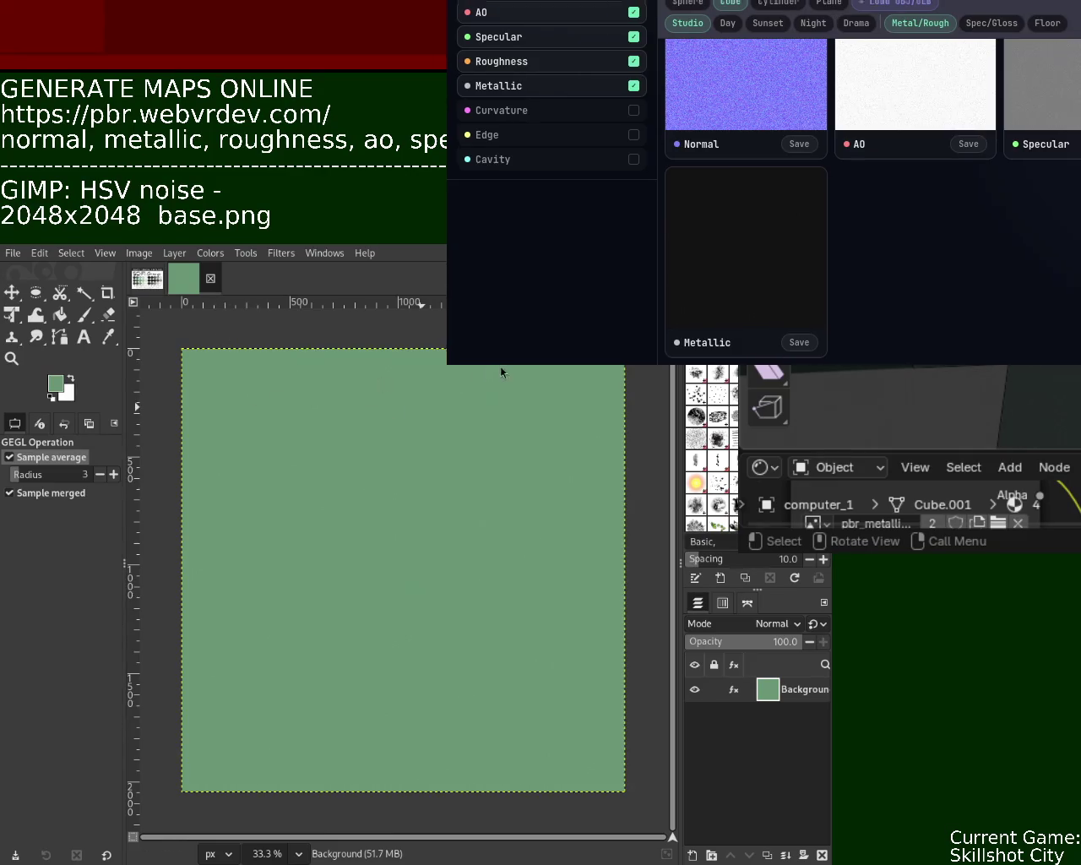
Step: Maximize PBR Map Generator and turn off the Displace and Bump outputs
key("super+Up")
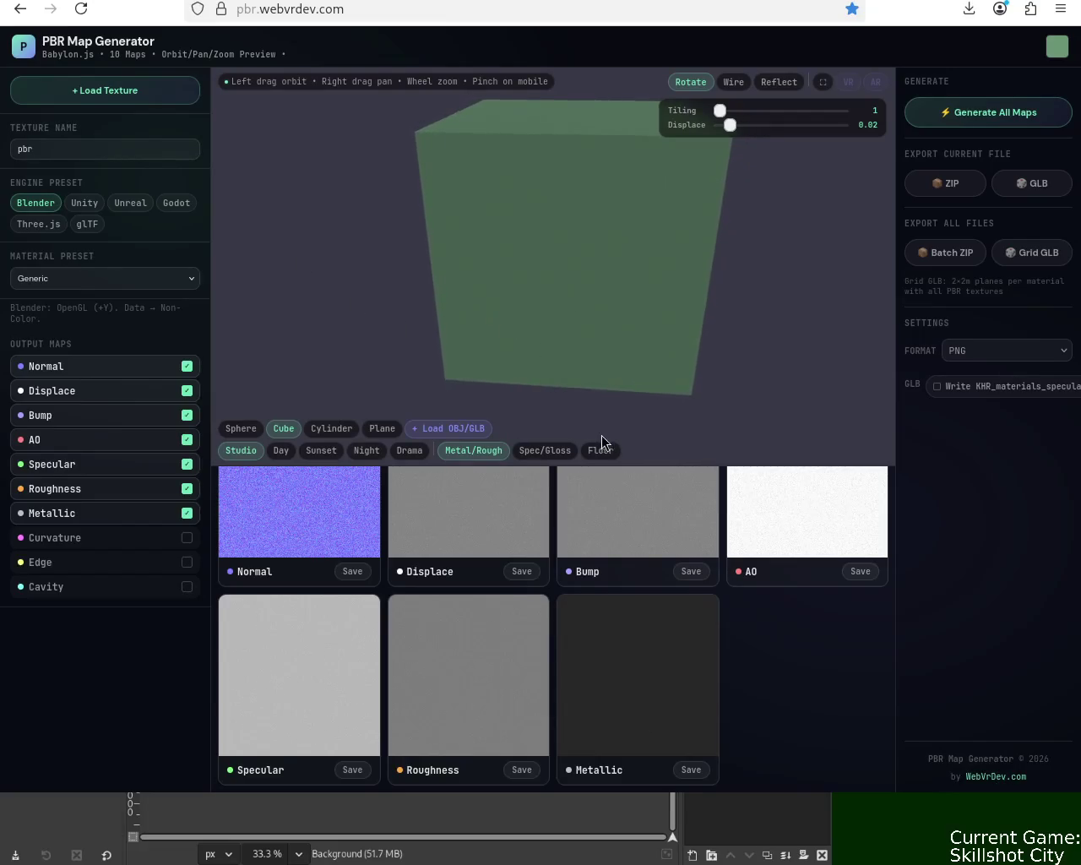
left_click(187, 392)
left_click(187, 414)
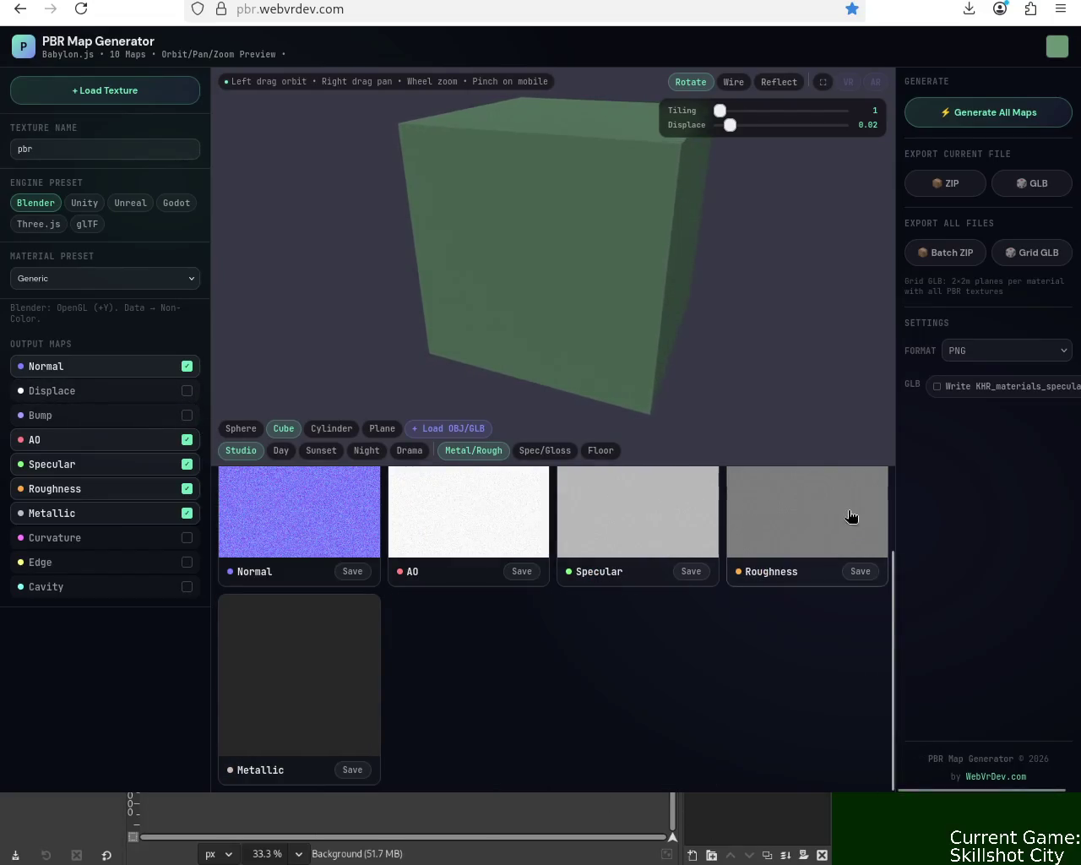
Step: Save the Normal, AO, Specular, Roughness and Metallic maps as PNG files
left_click(348, 572)
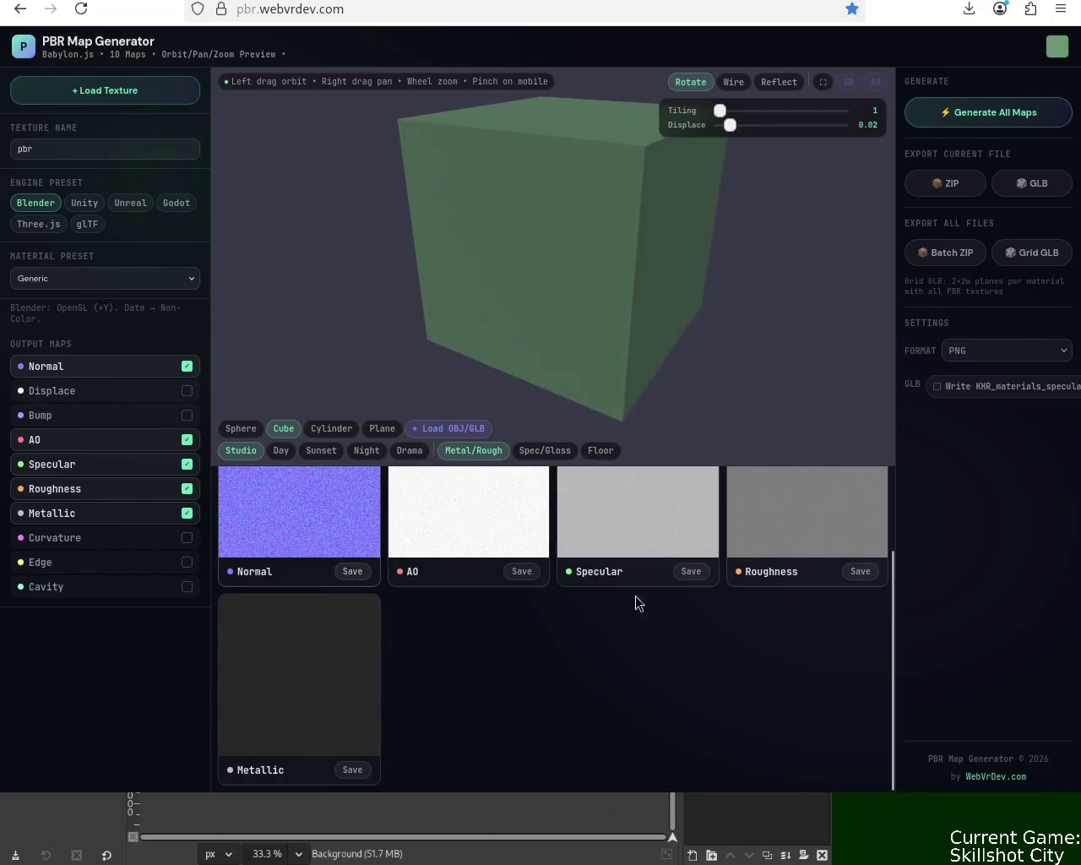
left_click(519, 572)
left_click(689, 571)
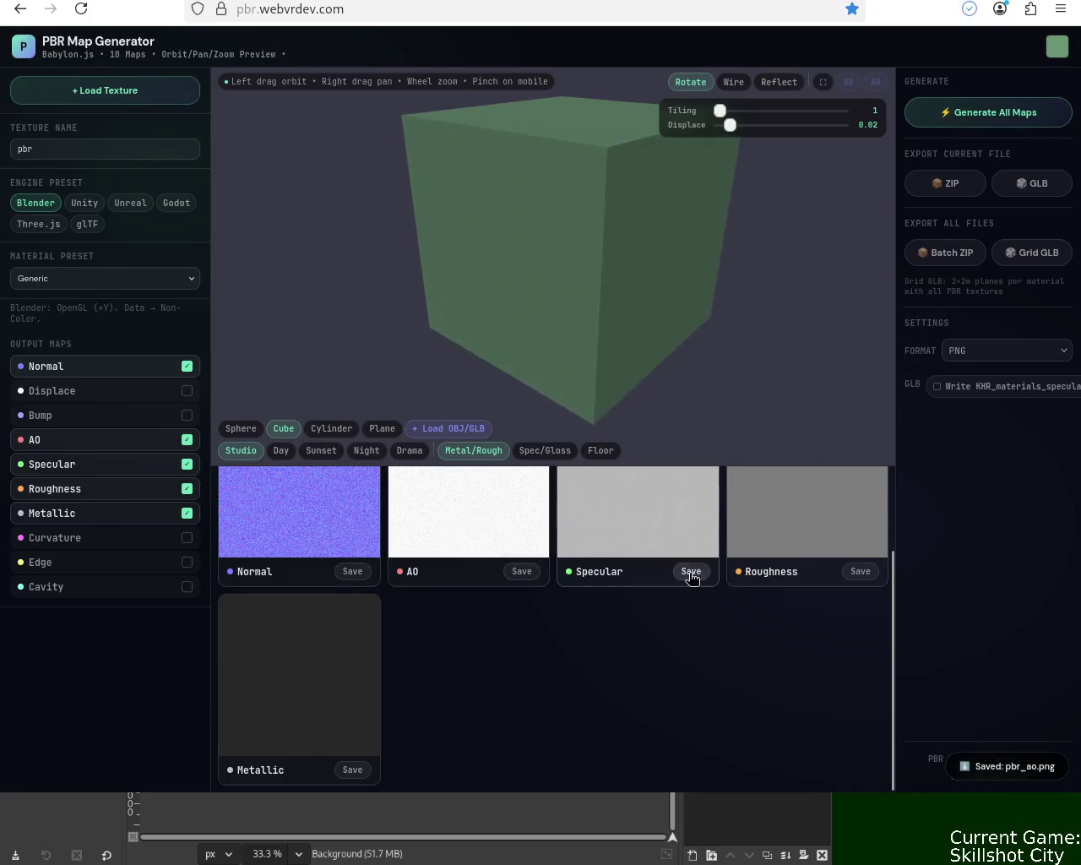
left_click(858, 572)
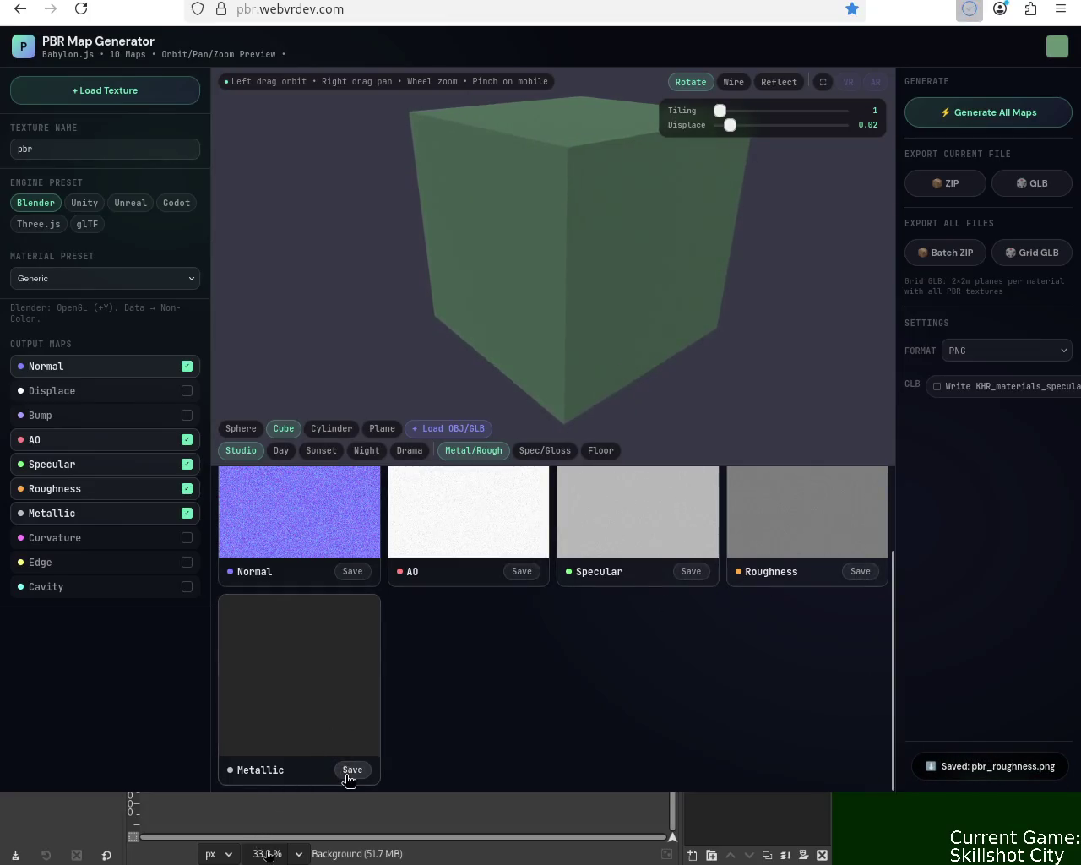
left_click(350, 769)
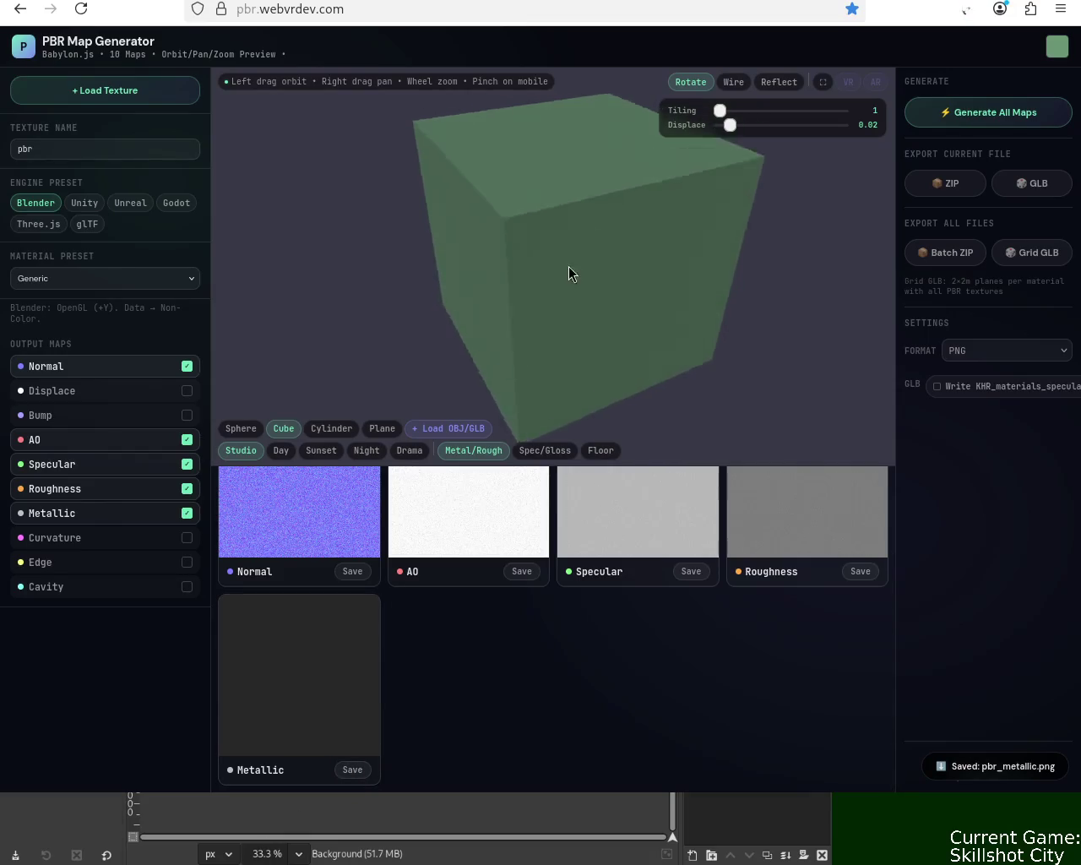
Step: Orbit the 3D preview cube to inspect the texture from several sides
left_click_drag(574, 265, 307, 296)
left_click_drag(295, 201, 488, 218)
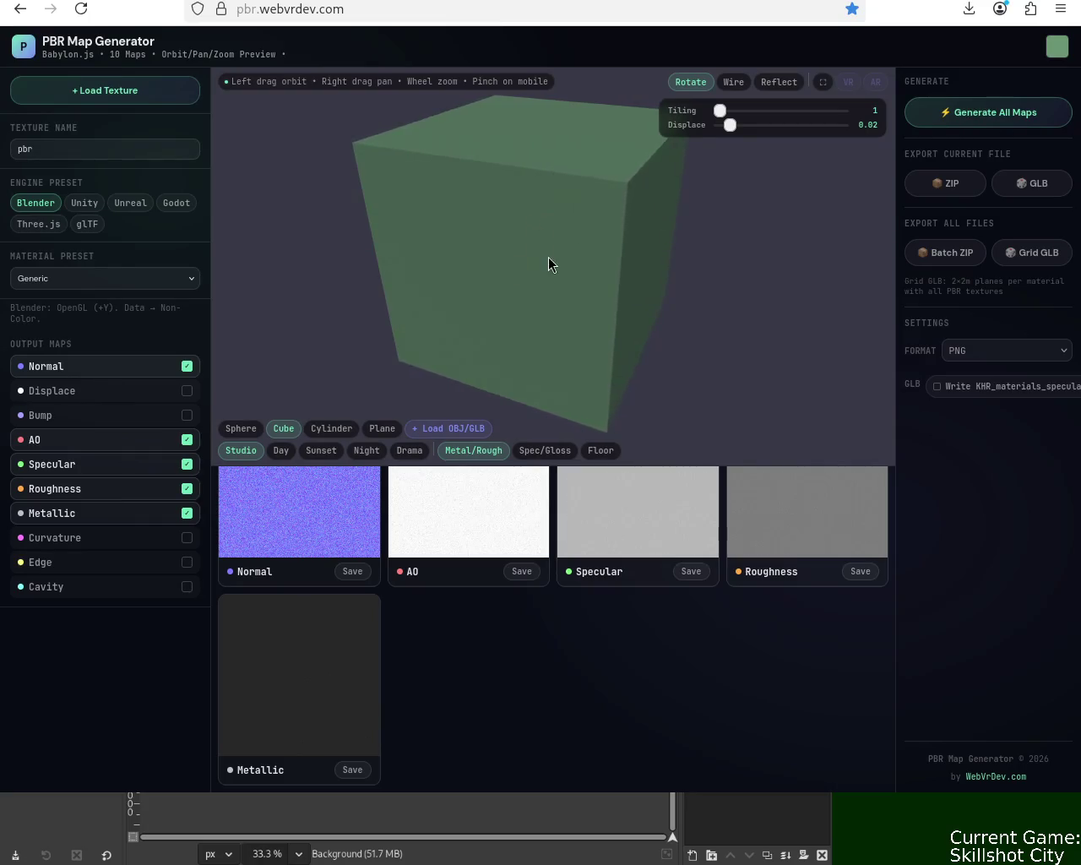
left_click_drag(467, 149, 484, 312)
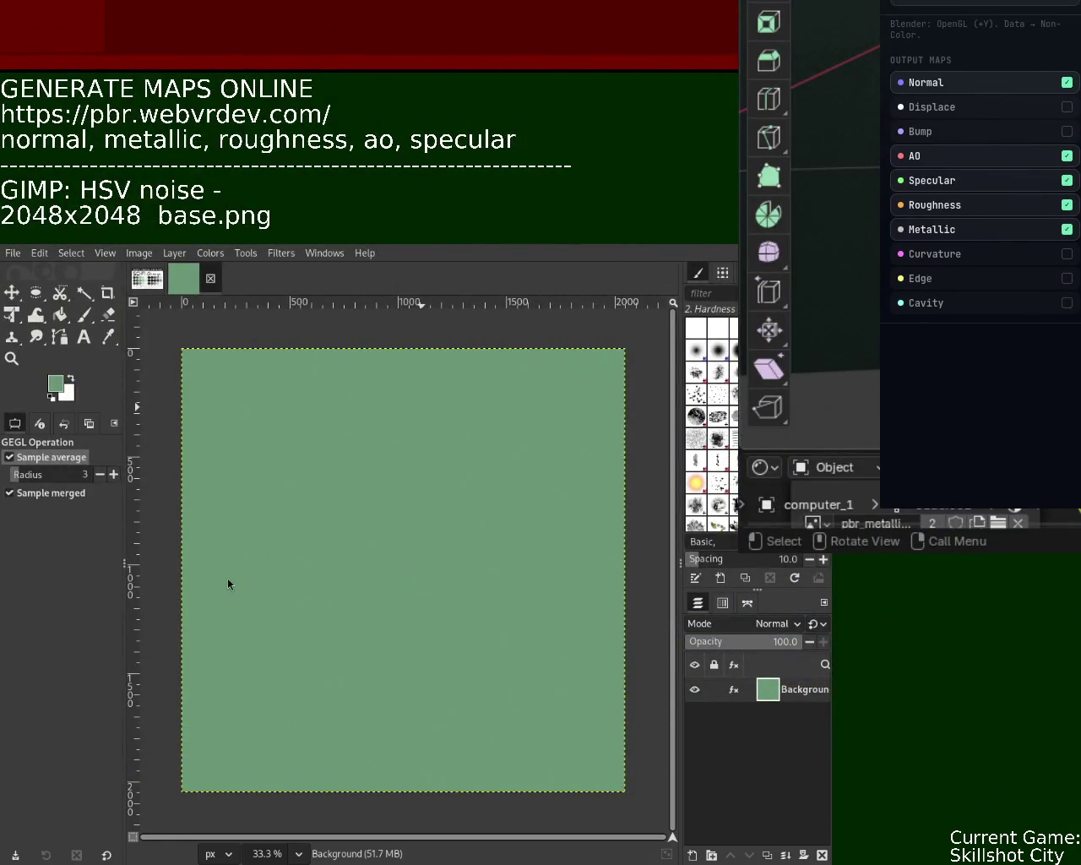
Step: Sample a darker green from the Sci-Fi Grunge palette and close the green base image
left_click(146, 291)
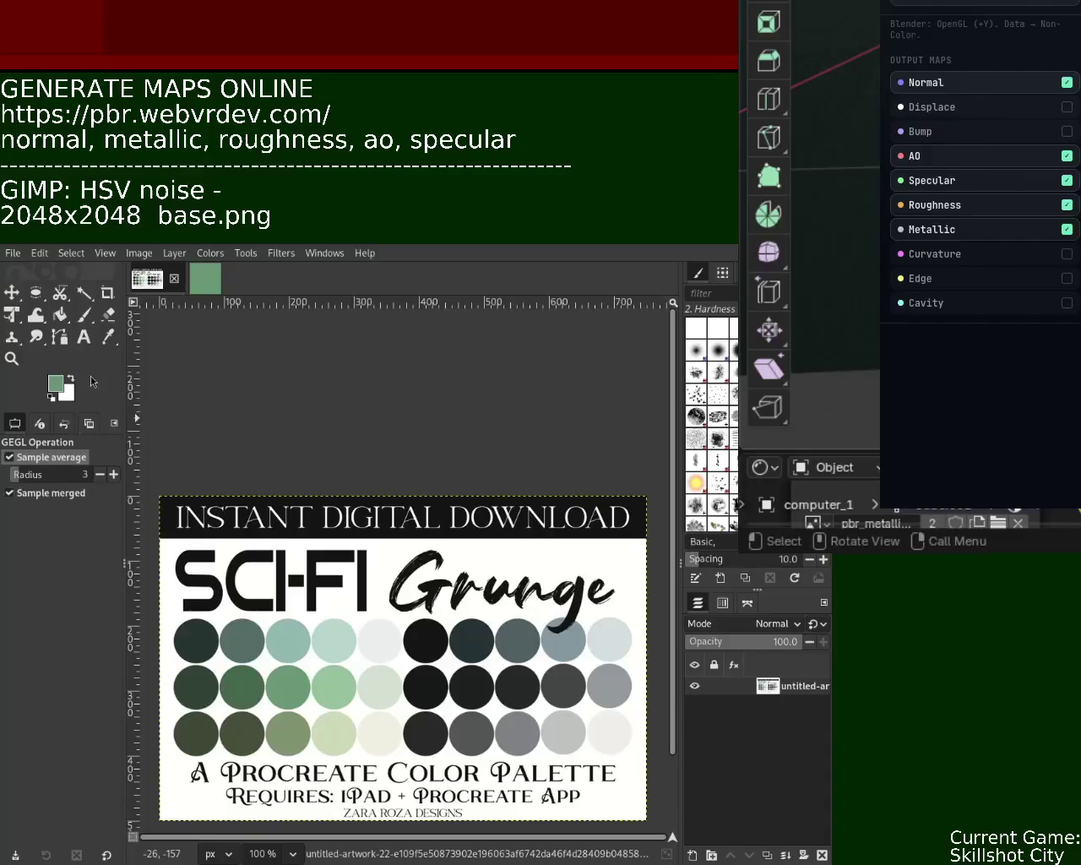
left_click(109, 337)
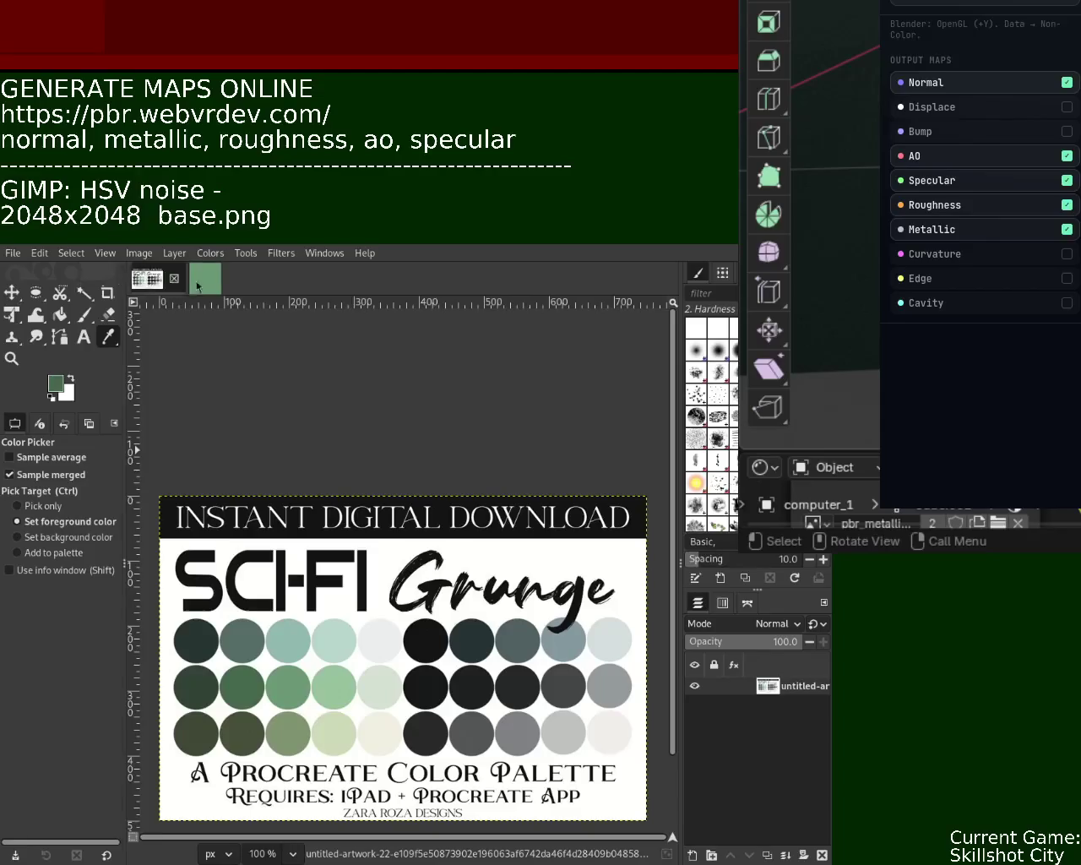
left_click(205, 278)
key("ctrl+w")
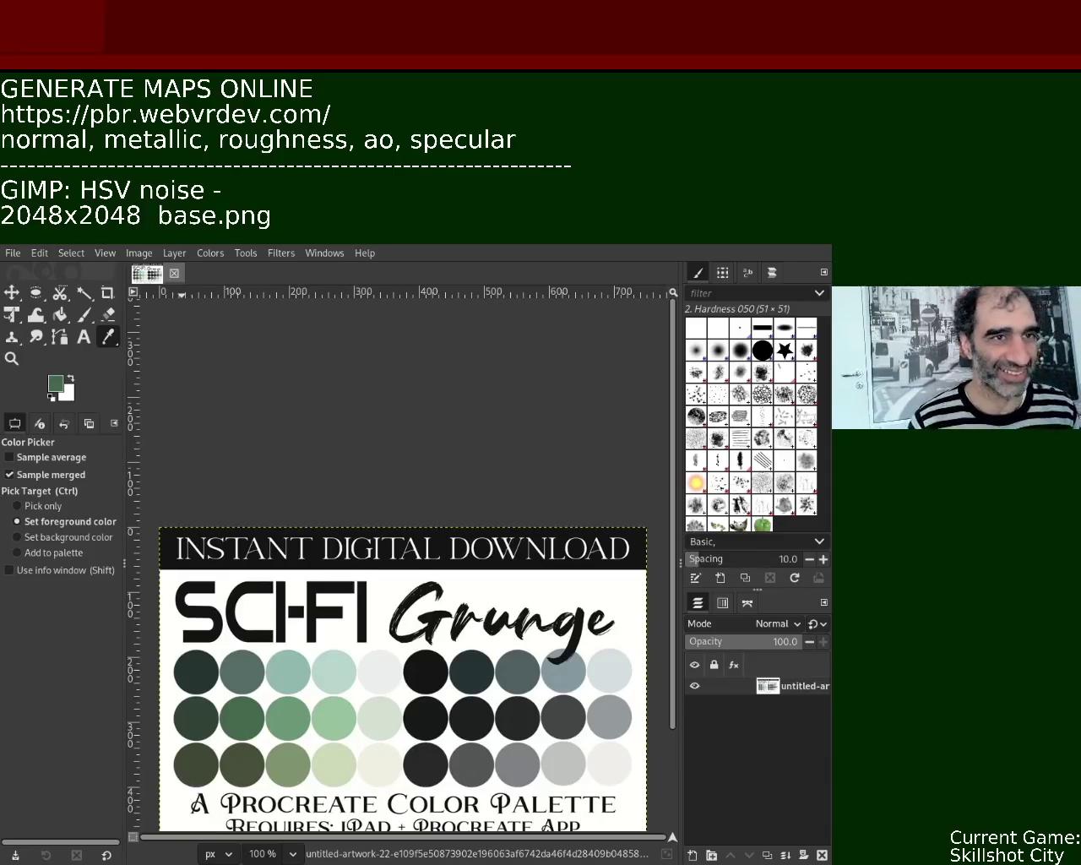
Step: Bucket-fill the new canvas with the sampled green, reapply HSV Noise, and export as PNG
left_click(60, 314)
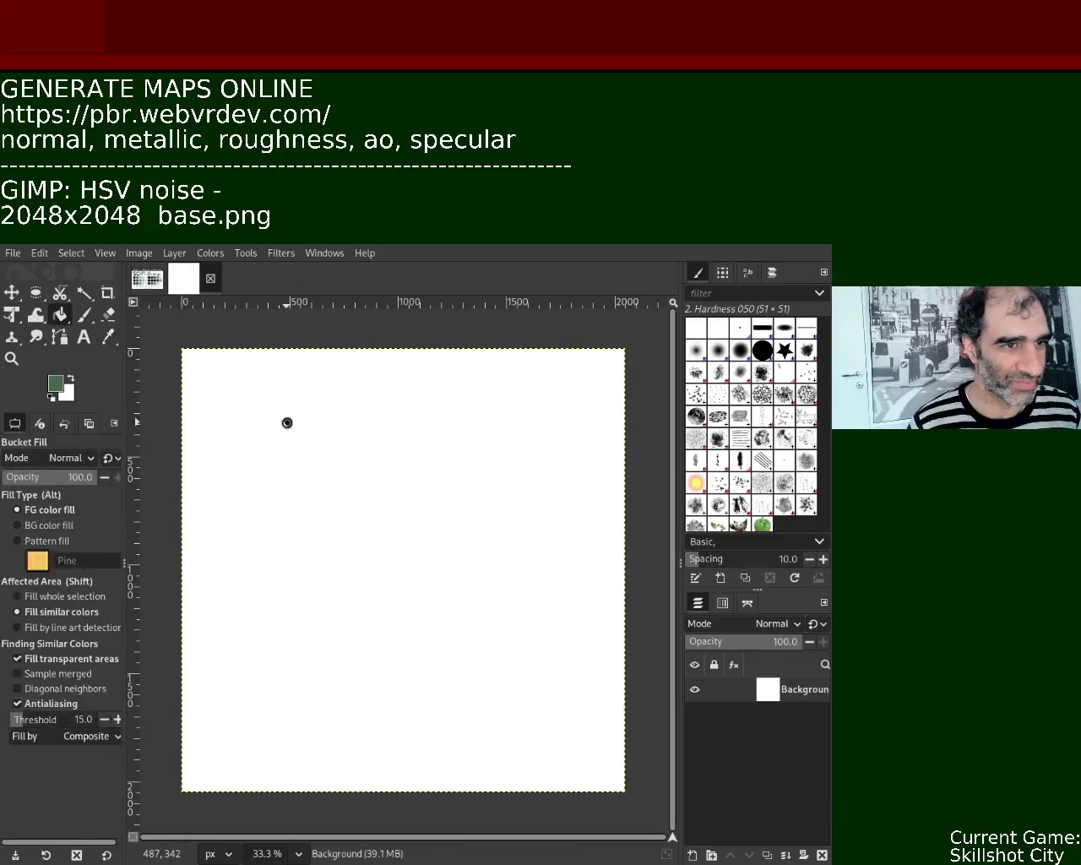
left_click(287, 422)
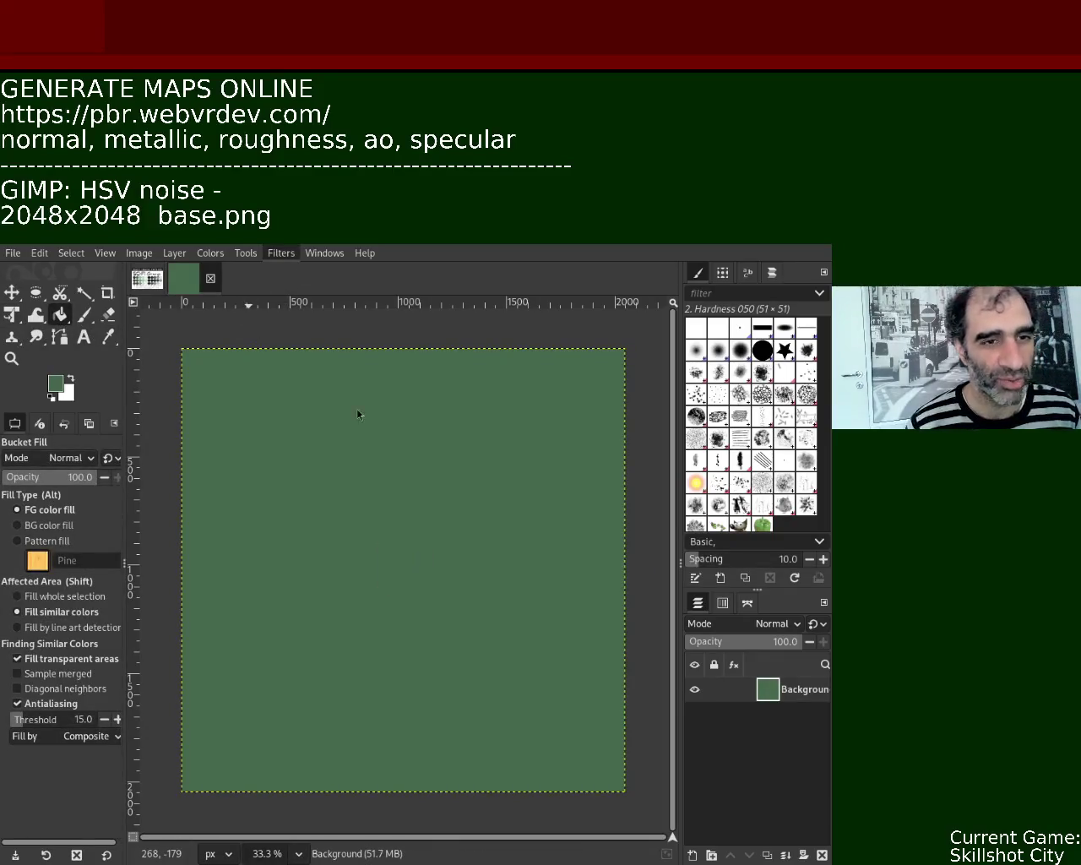
key("ctrl+f")
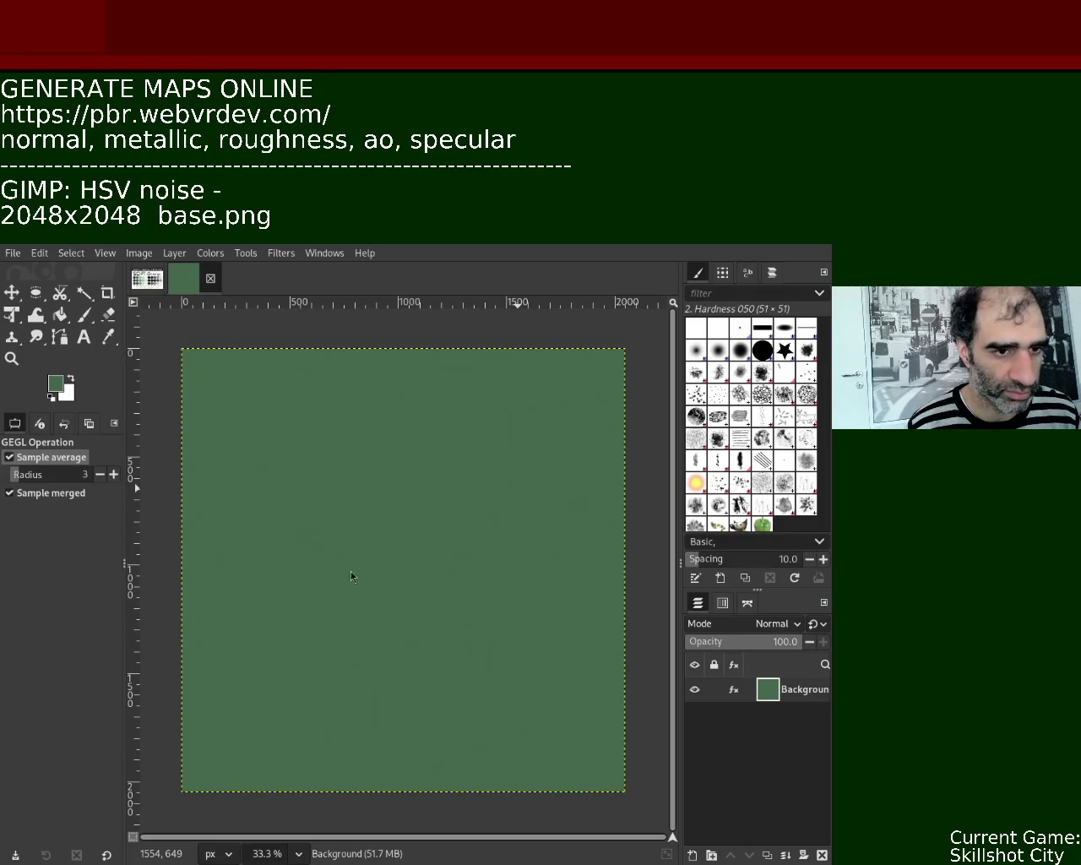
key("ctrl+e")
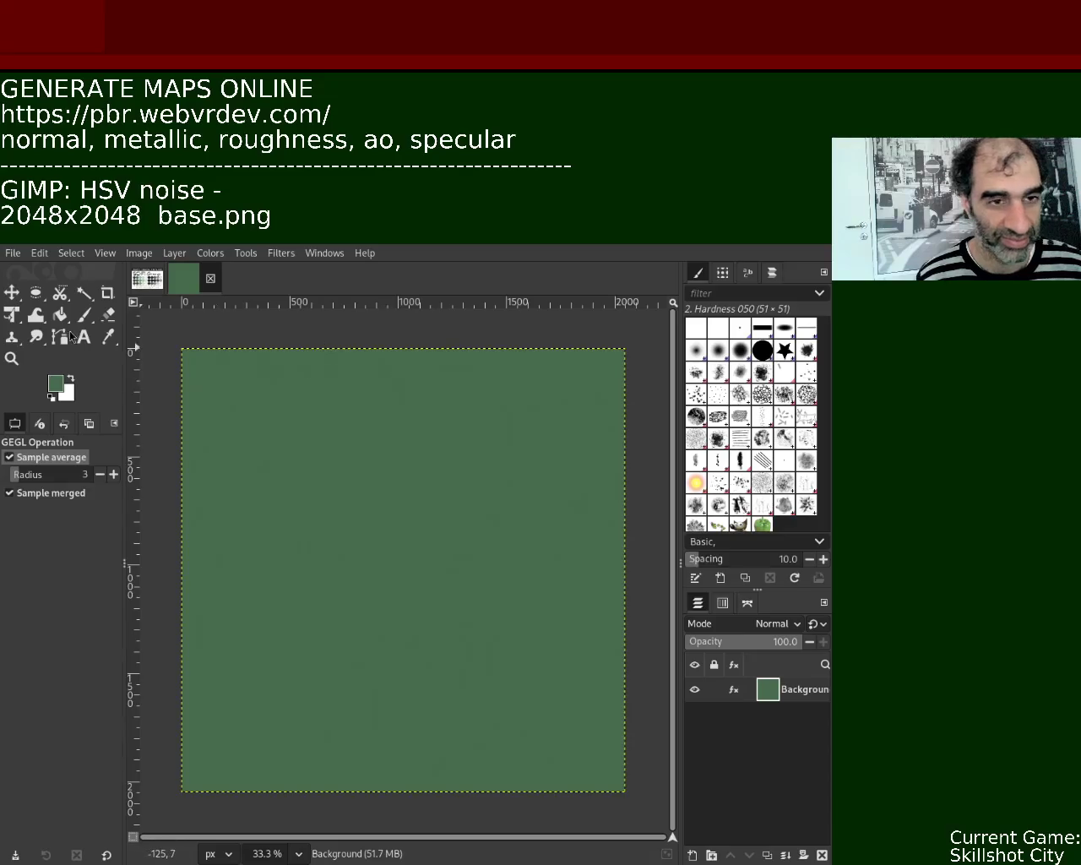
Step: Zoom in and out on the noise texture, settling at 33.3%, then bring PBR Map Generator forward
left_click(12, 358)
left_click(312, 473, "ctrl")
left_click(308, 469)
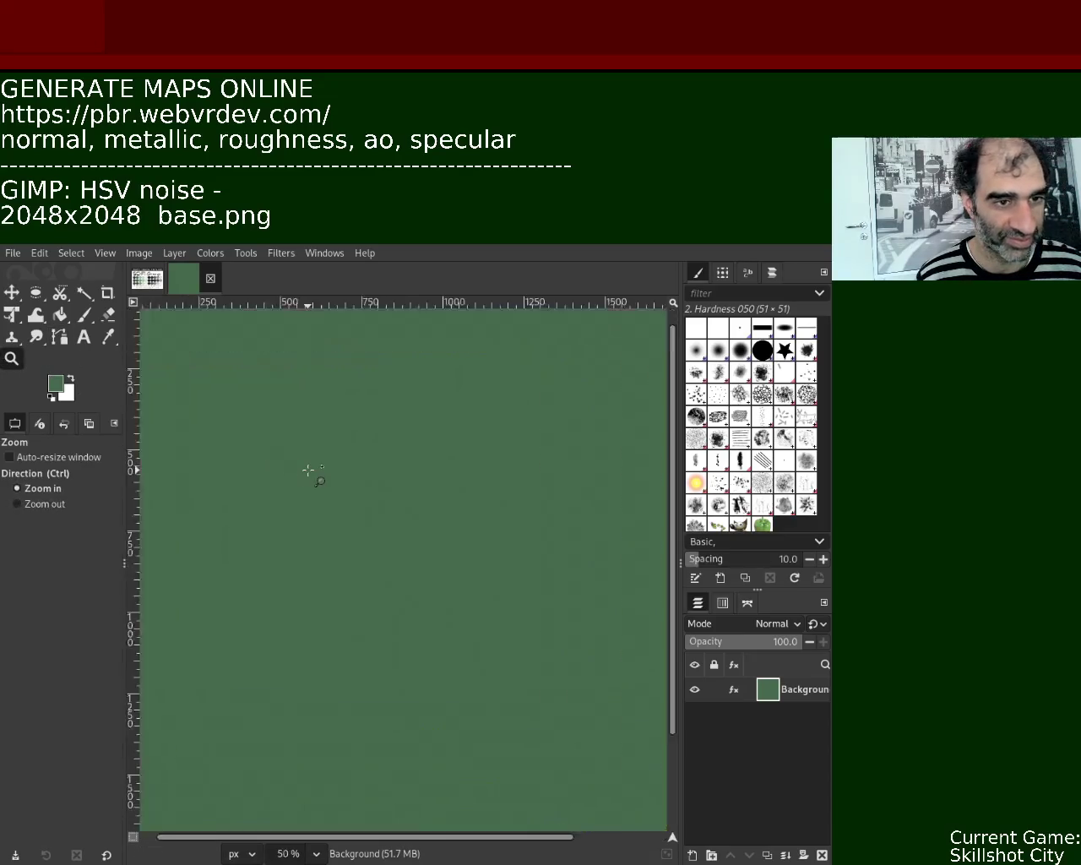
left_click(308, 470)
left_click(308, 470, "ctrl")
left_click(308, 470, "ctrl")
left_click(308, 469)
left_click(278, 453)
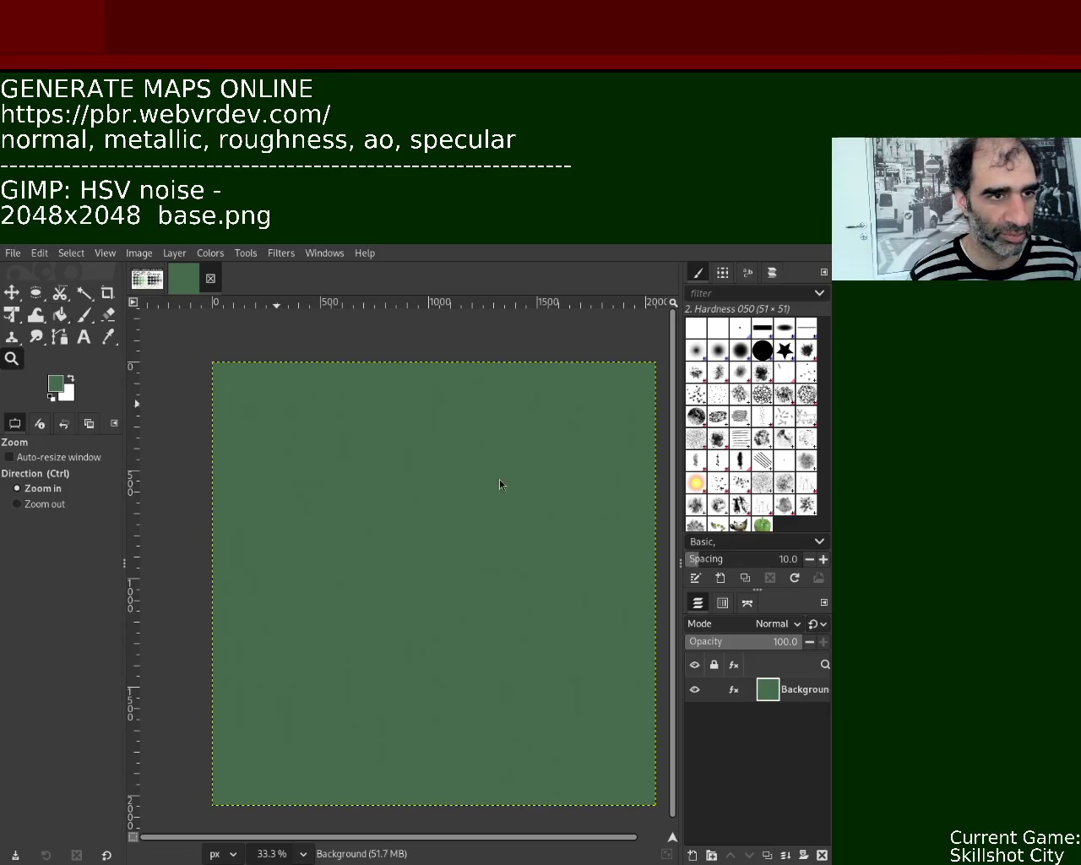
key("alt+Tab")
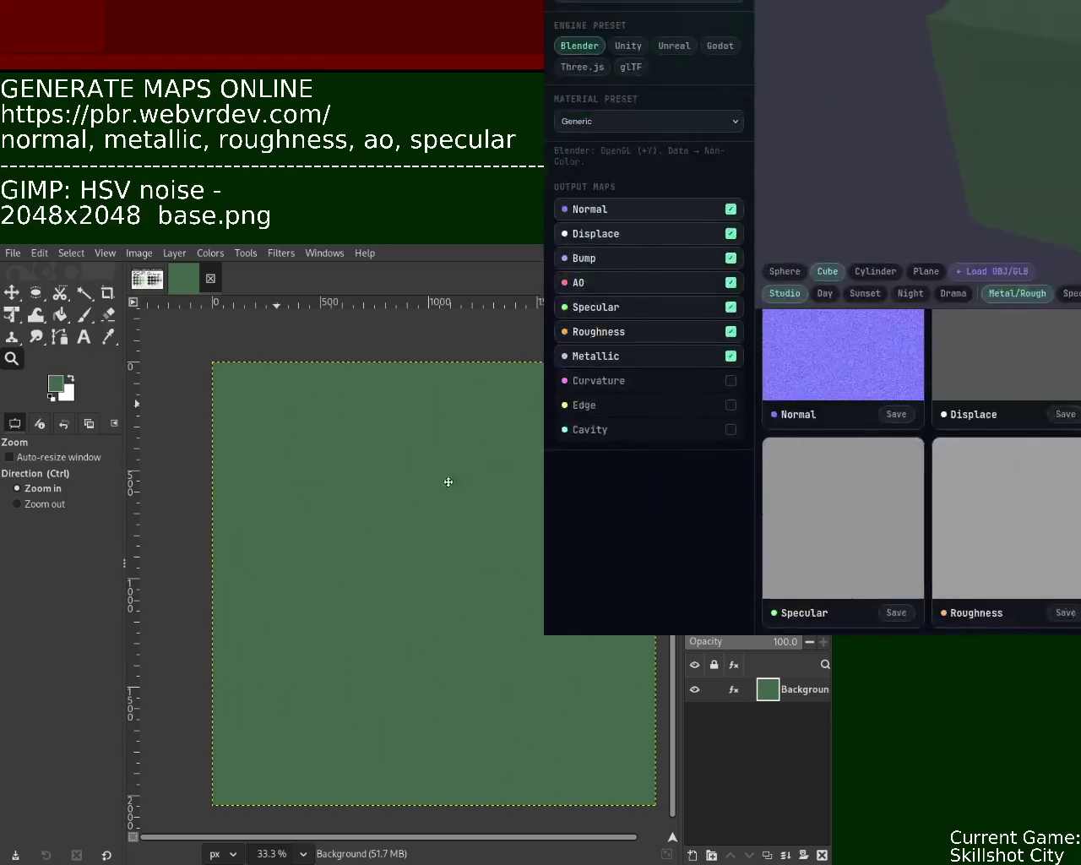
Step: Move the browser window fully into view to review the seven generated map previews
left_click_drag(477, 293, 326, 381, "alt")
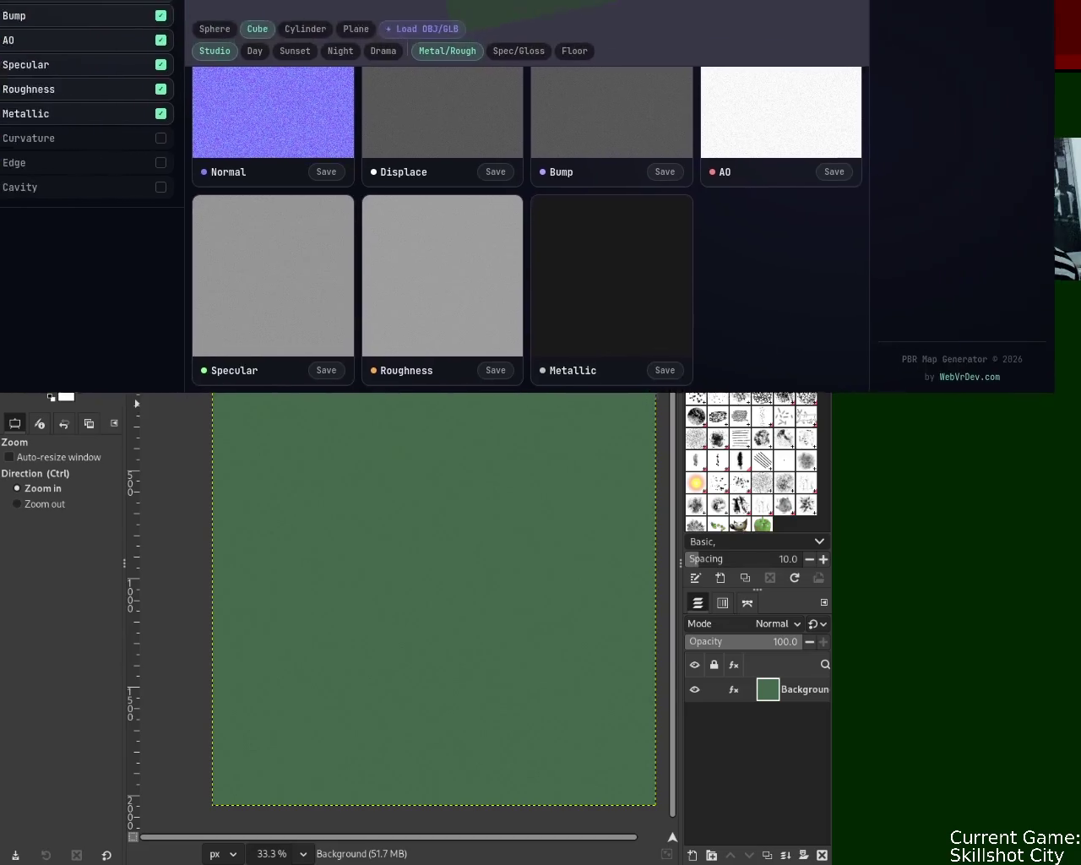
Step: Uncheck Displace under Output Maps, leaving six output maps
mouse_move(267, 359)
left_mouse_down()
mouse_move(491, 251)
mouse_move(493, 267)
left_mouse_up()
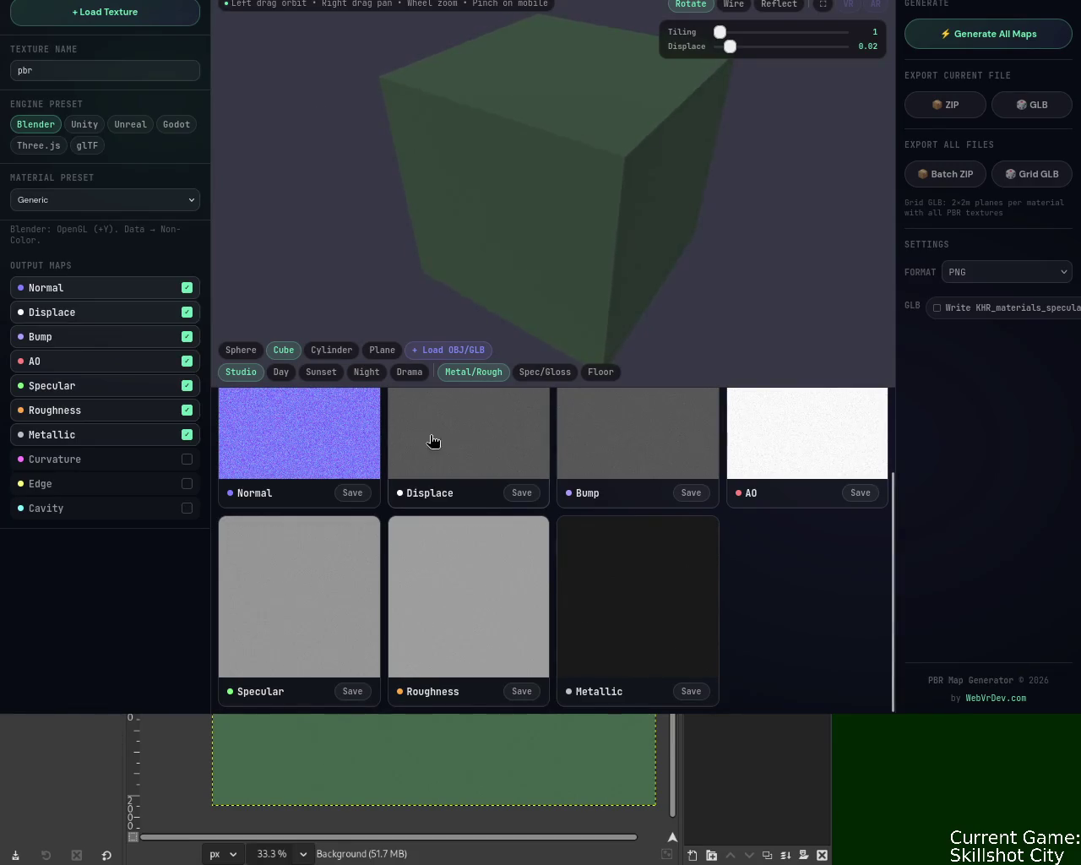
left_click(186, 313)
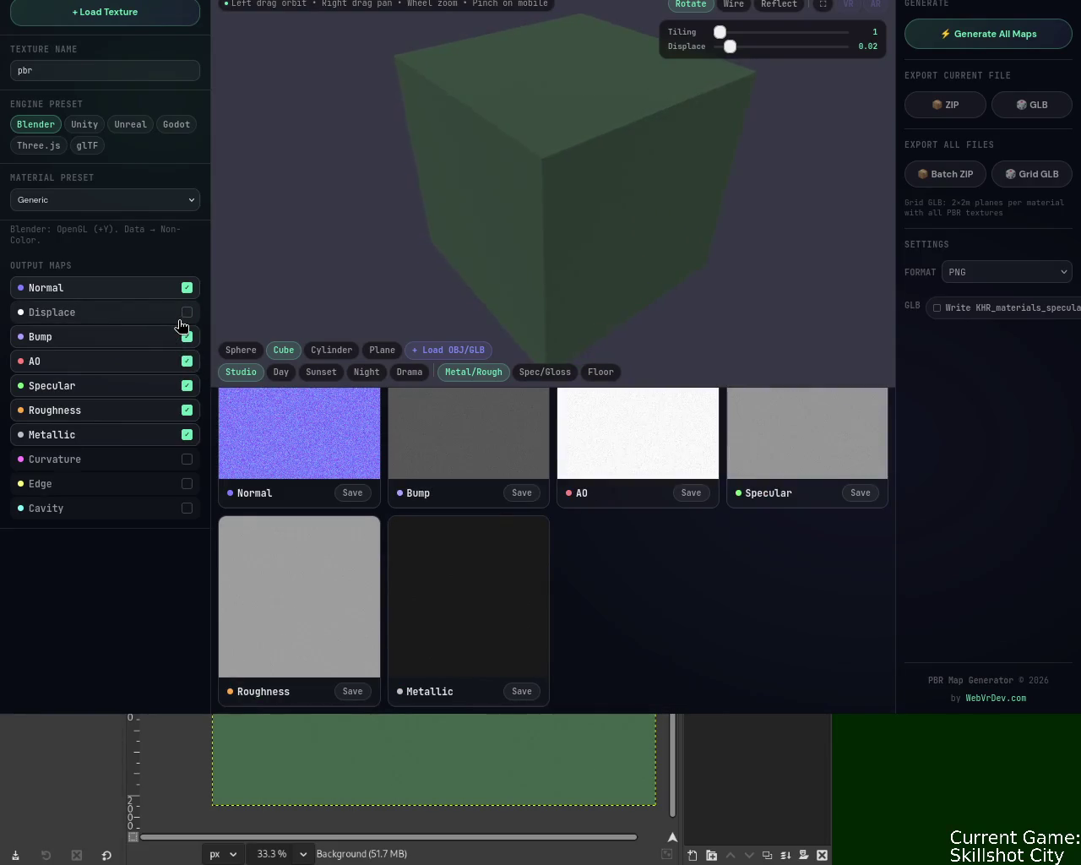
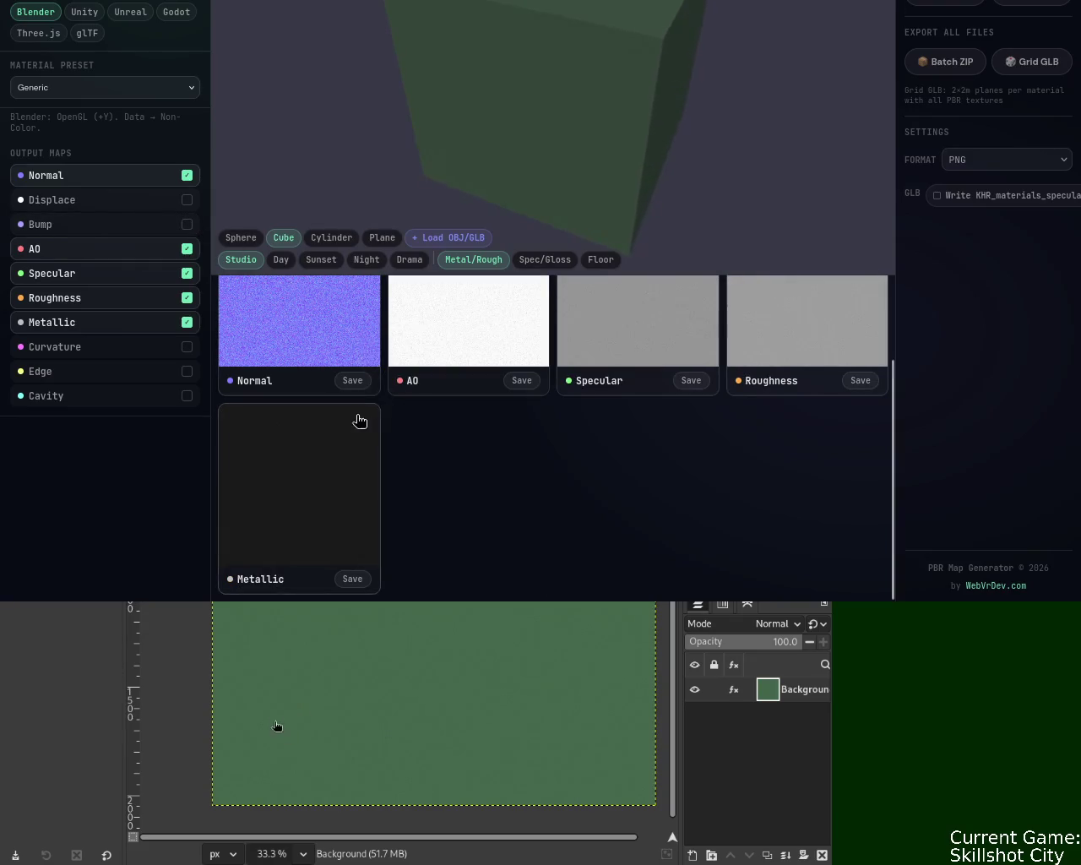
Step: Save the AO, Specular, Roughness and Metallic map previews as PNG files, one after another
left_click(522, 379)
left_click(691, 380)
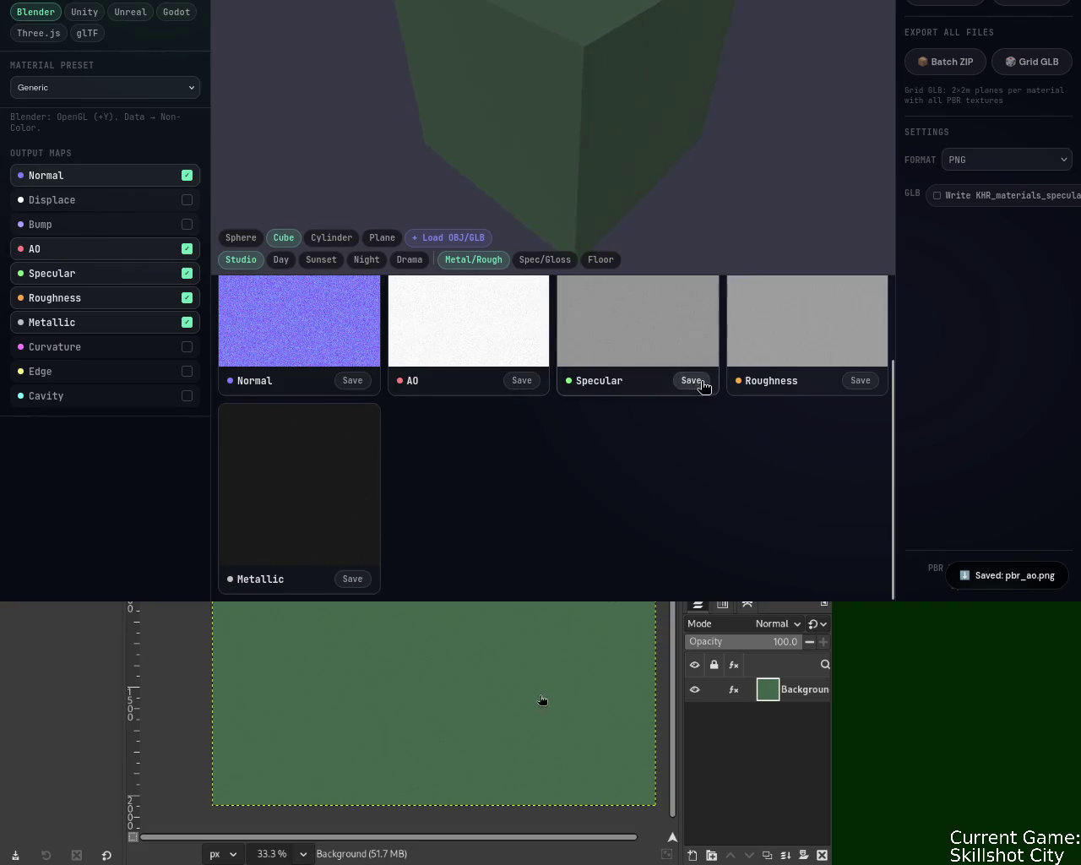
left_click(860, 380)
left_click(359, 579)
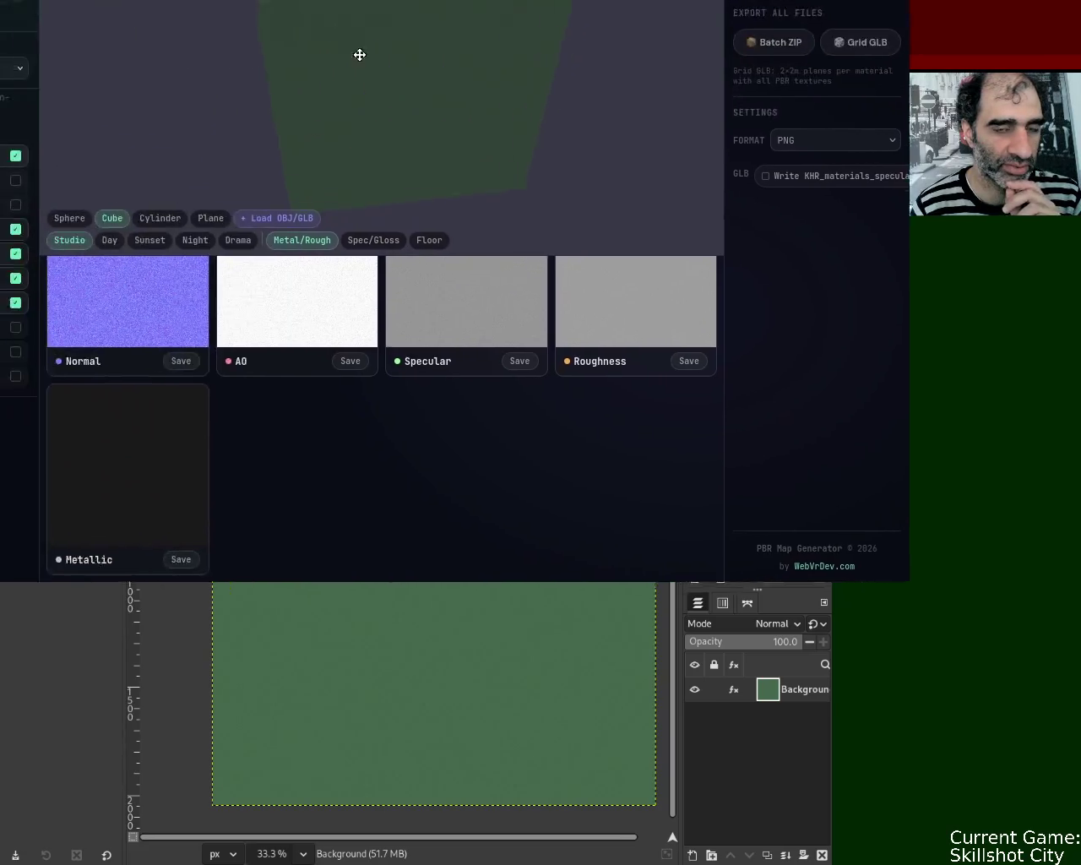
Step: Drag the generator window toward the top-right until GIMP's canvas is uncovered
mouse_move(357, 54)
left_mouse_down()
mouse_move(610, 338)
mouse_move(625, 331)
left_mouse_up()
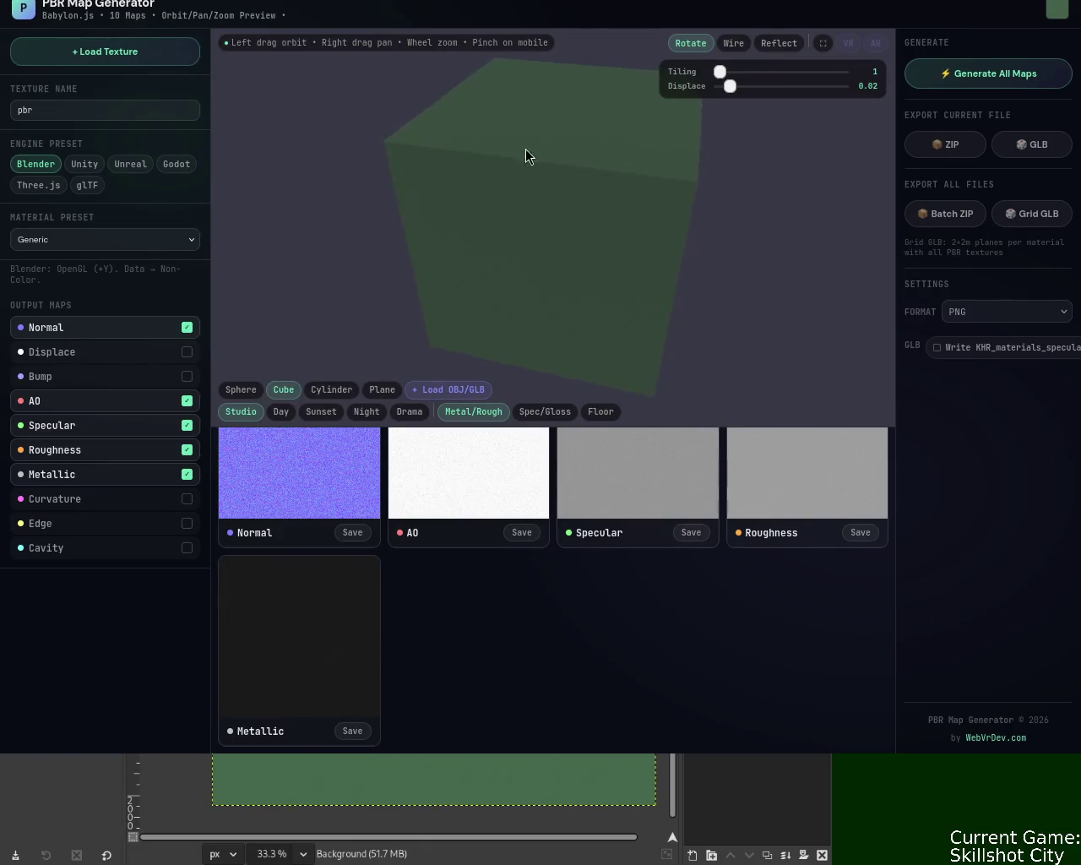
left_click_drag(185, 127, 4, 5)
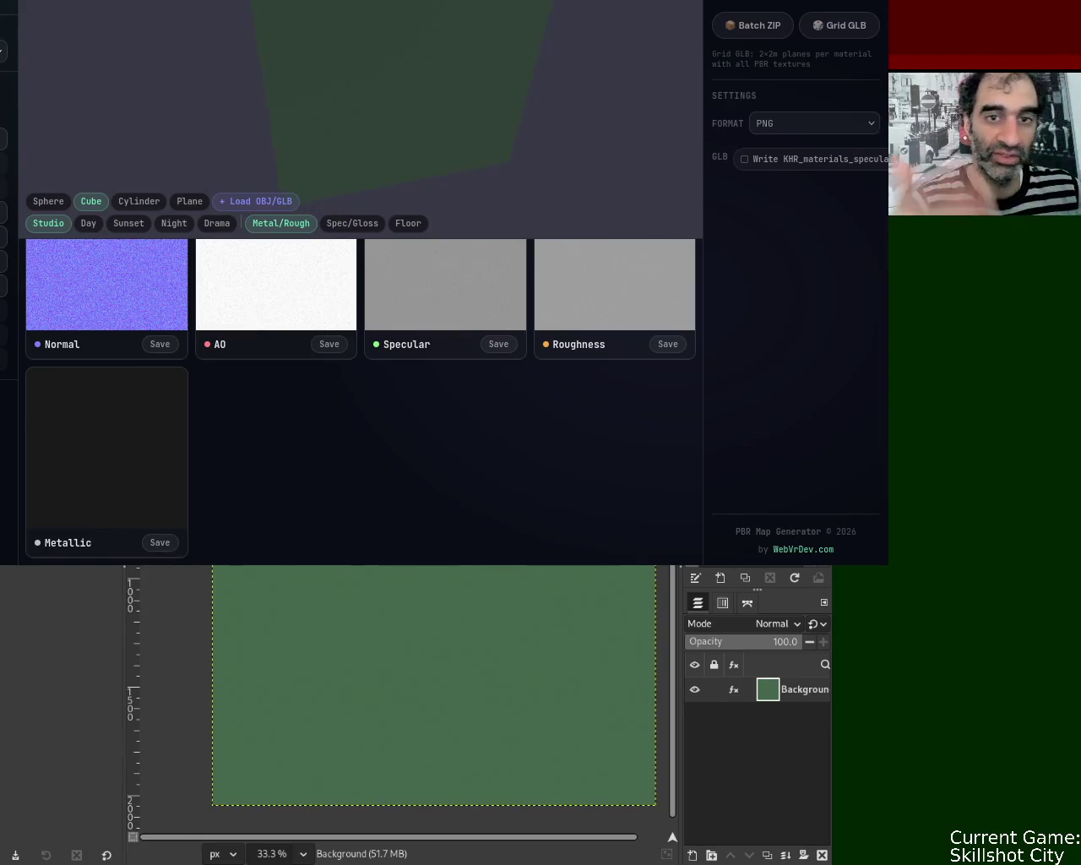
left_click_drag(330, 37, 529, 42, "alt")
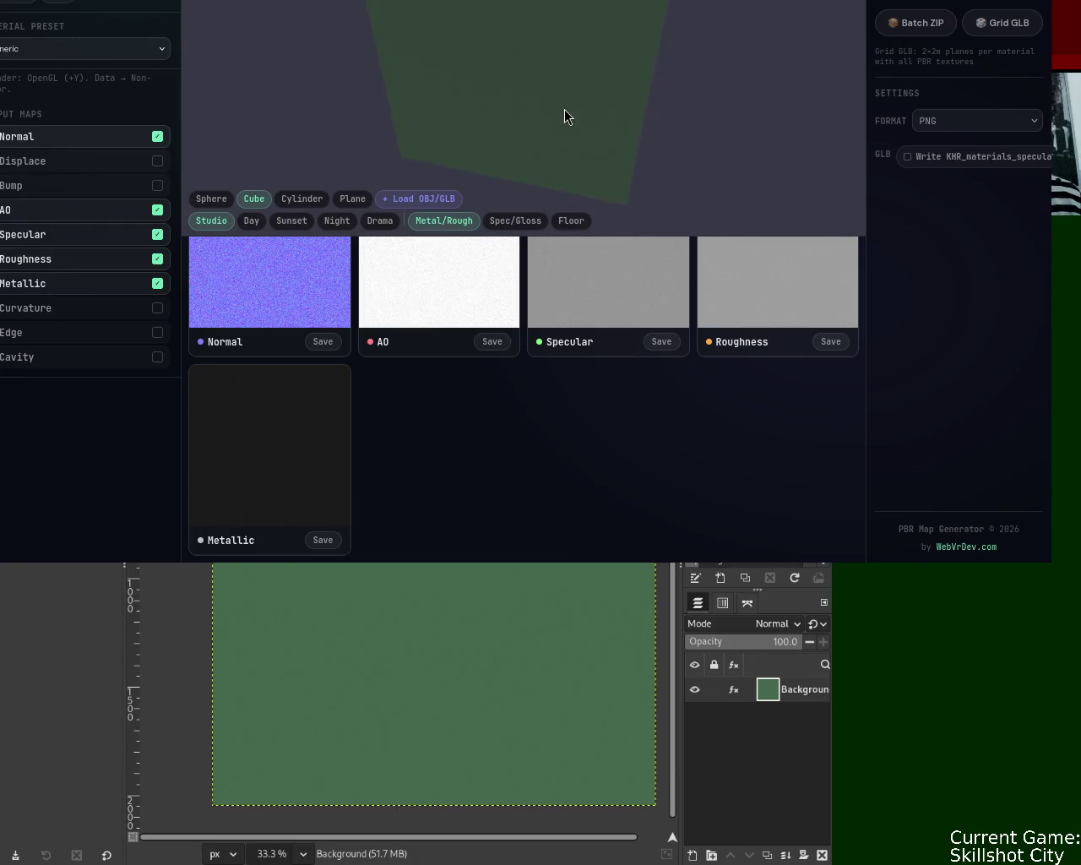
mouse_move(391, 16)
left_mouse_down("alt")
mouse_move(630, 210)
mouse_move(600, 377)
left_mouse_up("alt")
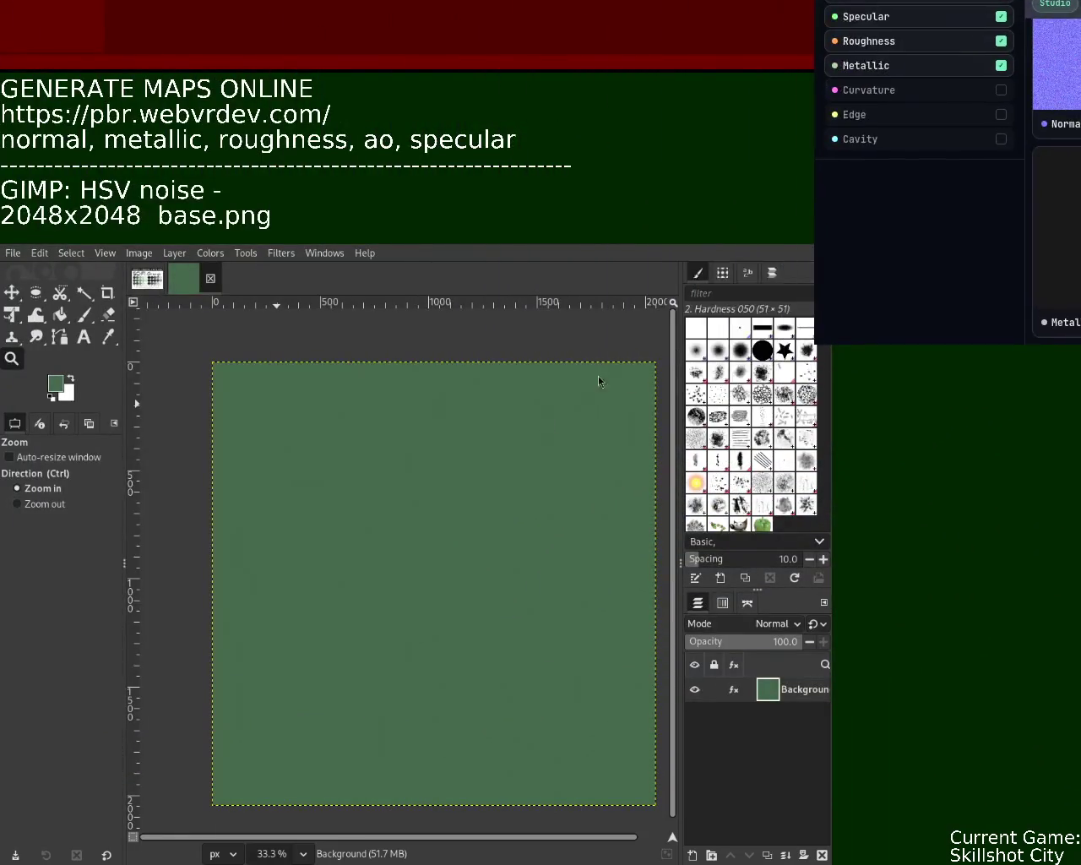
Step: Pick a light green from the Sci-Fi Grunge palette and bucket-fill the 2048×2048 image with it
left_click(147, 279)
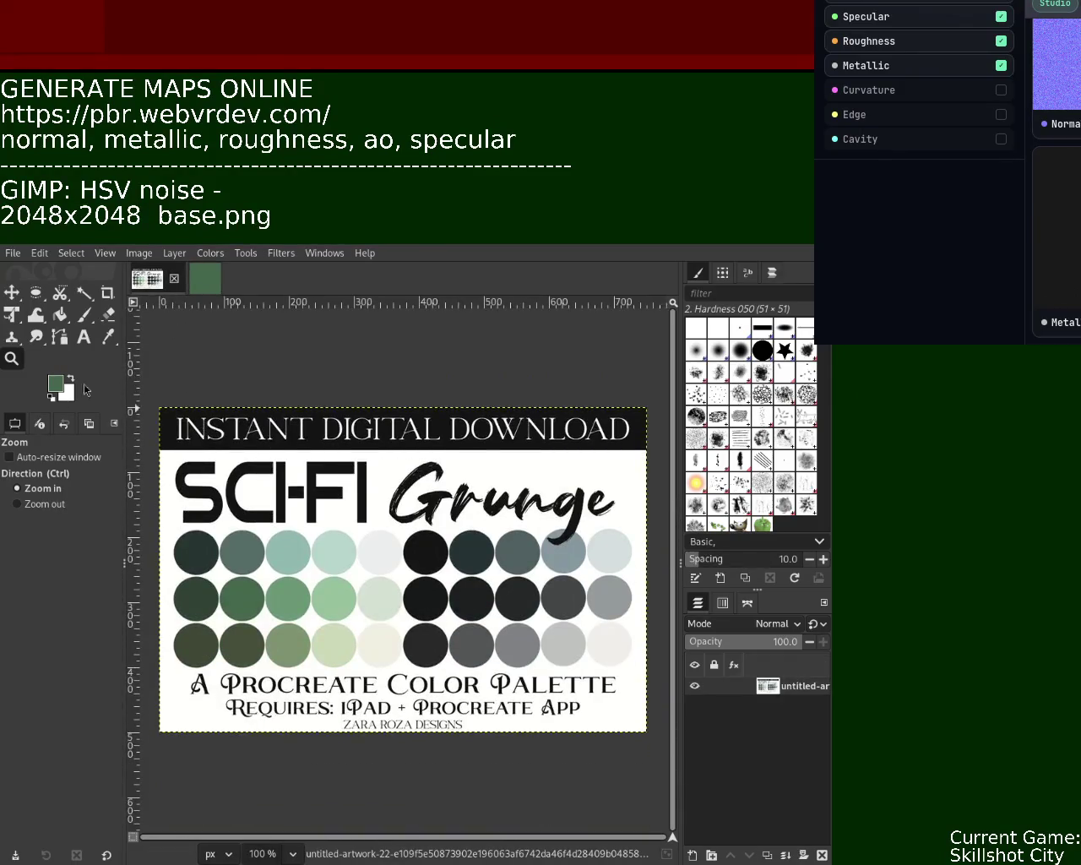
left_click(108, 336)
left_click(328, 600)
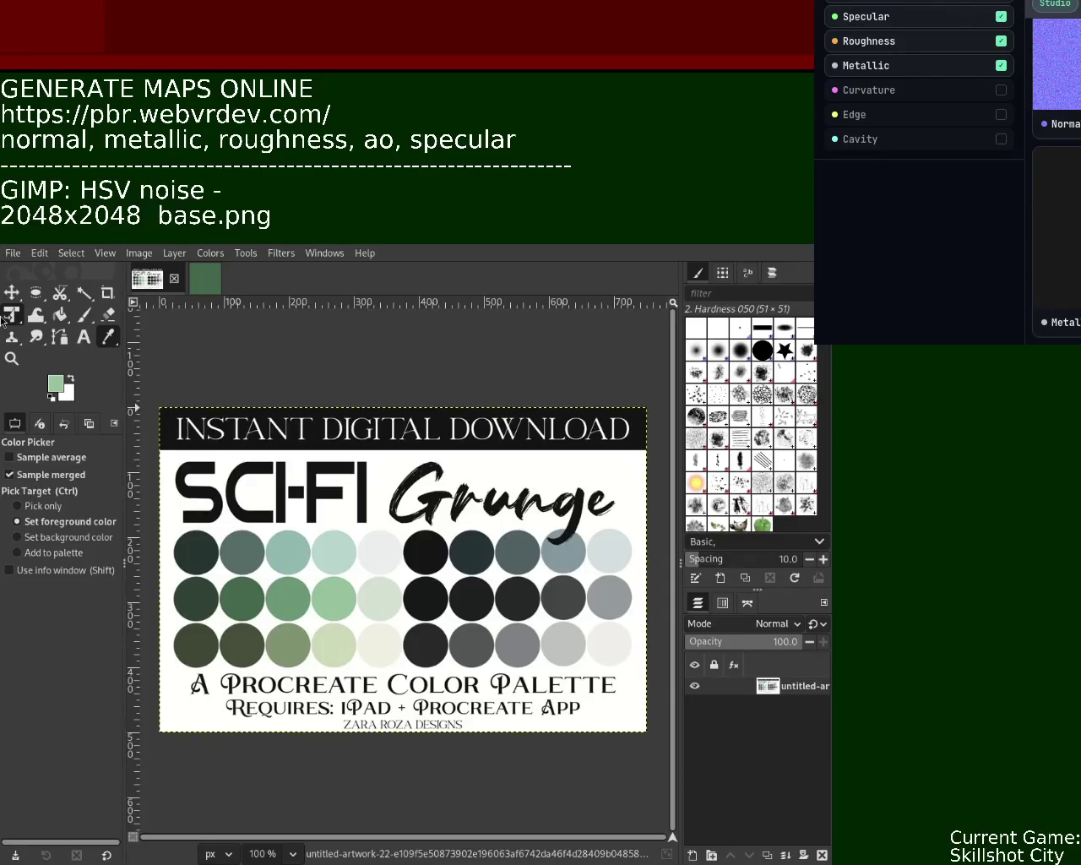
left_click(59, 314)
left_click(378, 468)
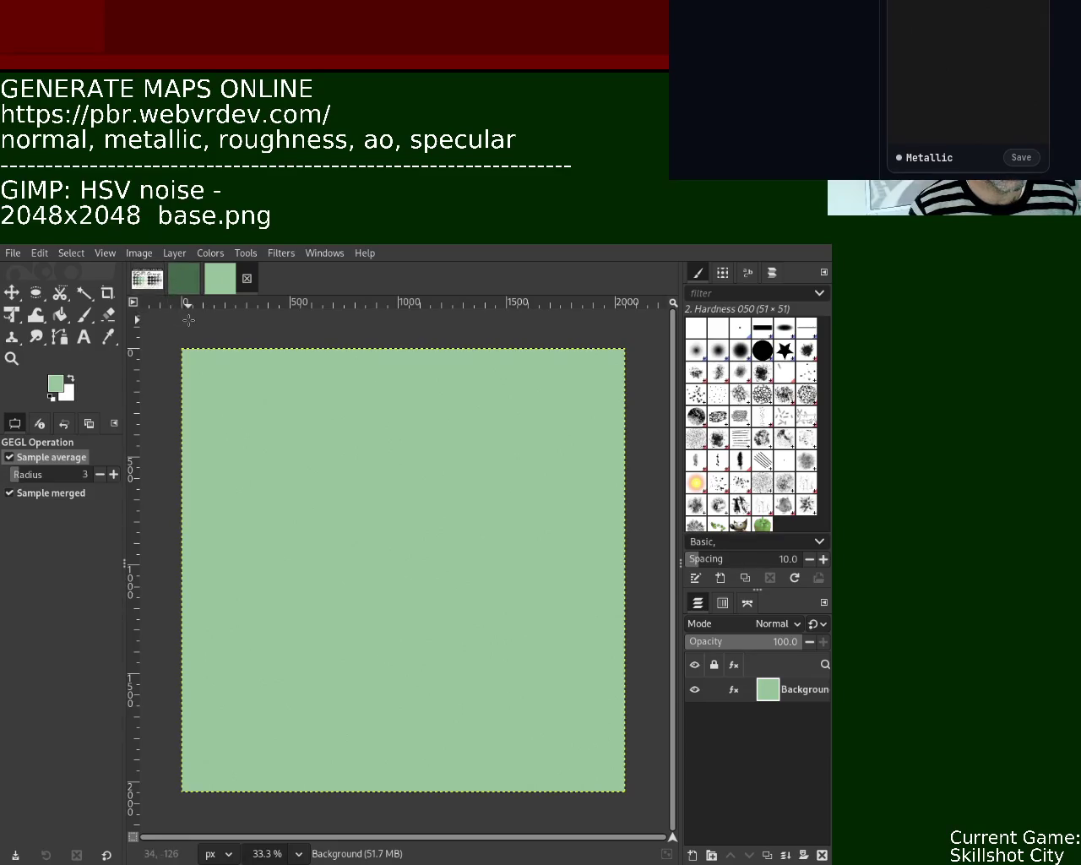
Step: Compare the palette and light-green image tabs, ending on the dark-green image
left_click(150, 288)
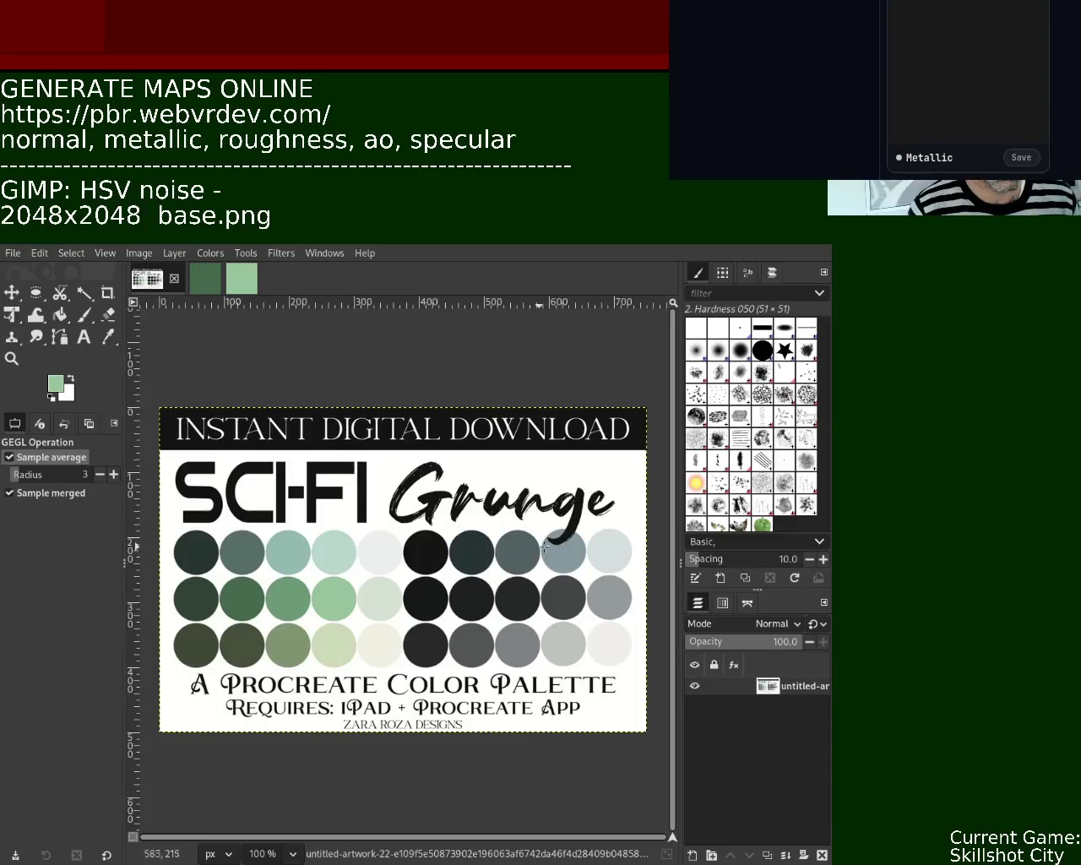
left_click(231, 286)
left_click(184, 279)
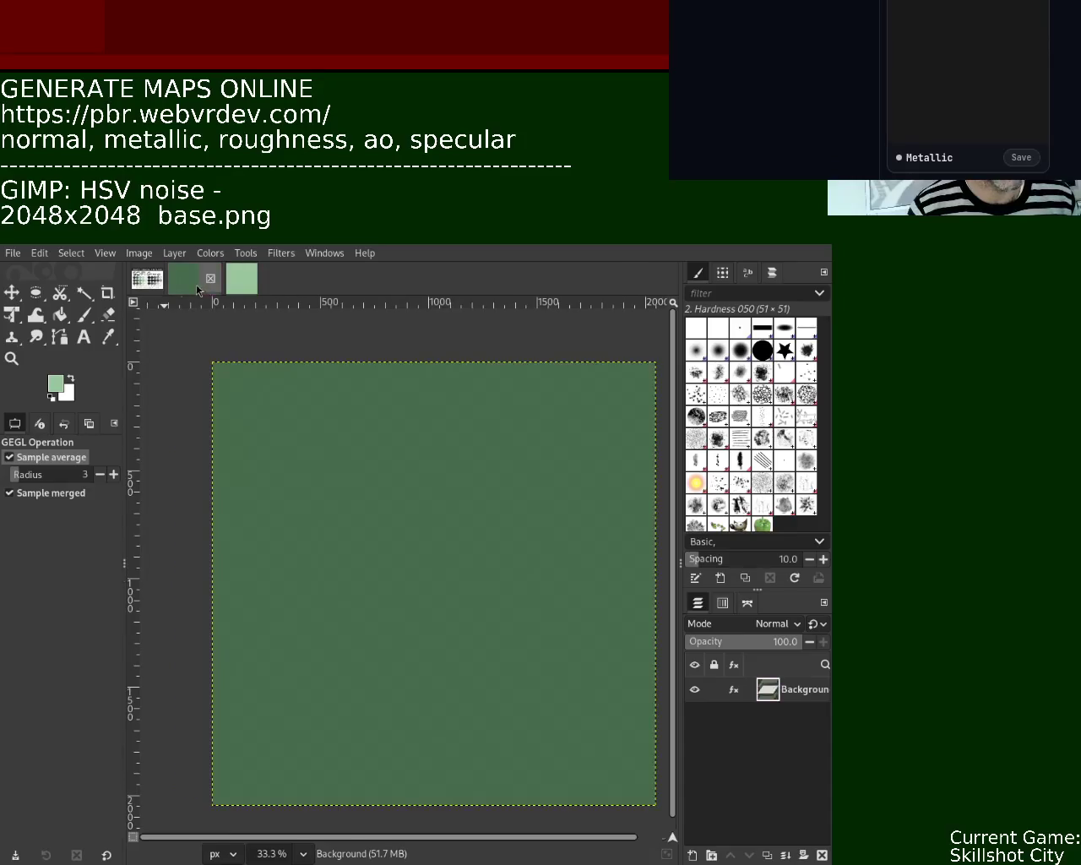
Step: Close the dark-green image without saving and export the light-green image as the base texture
key("ctrl+w")
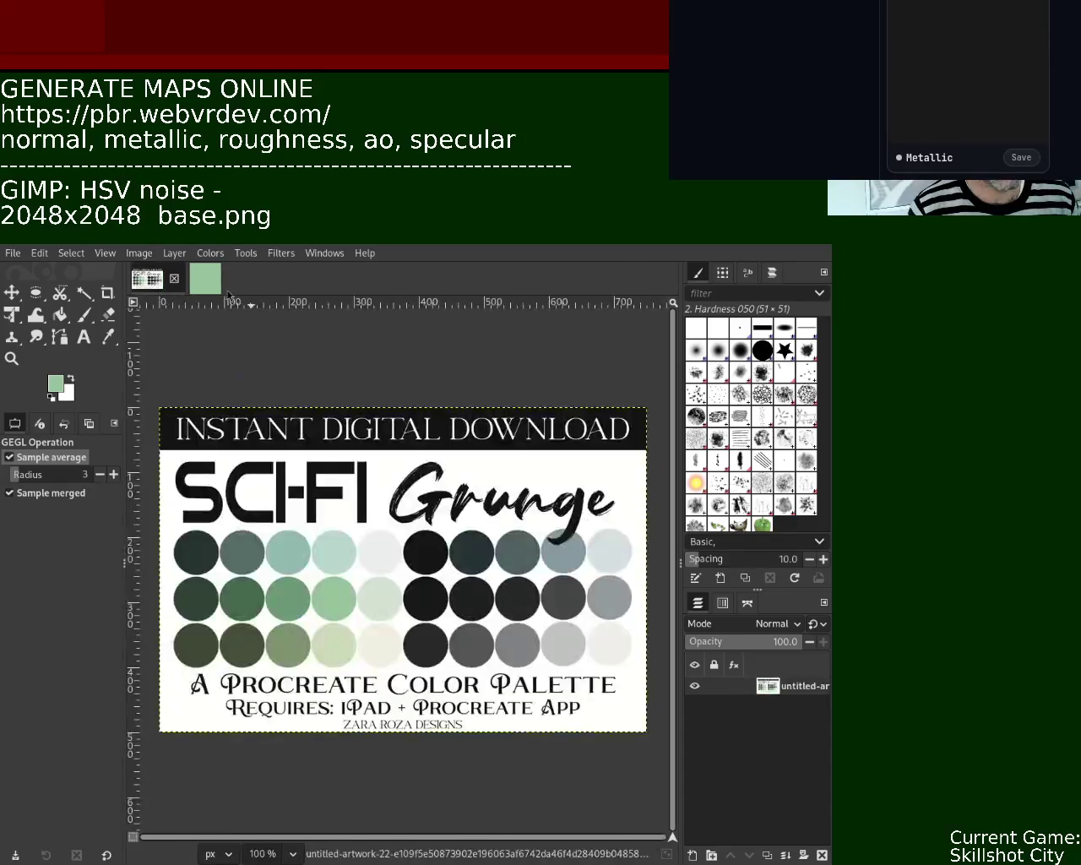
left_click(184, 279)
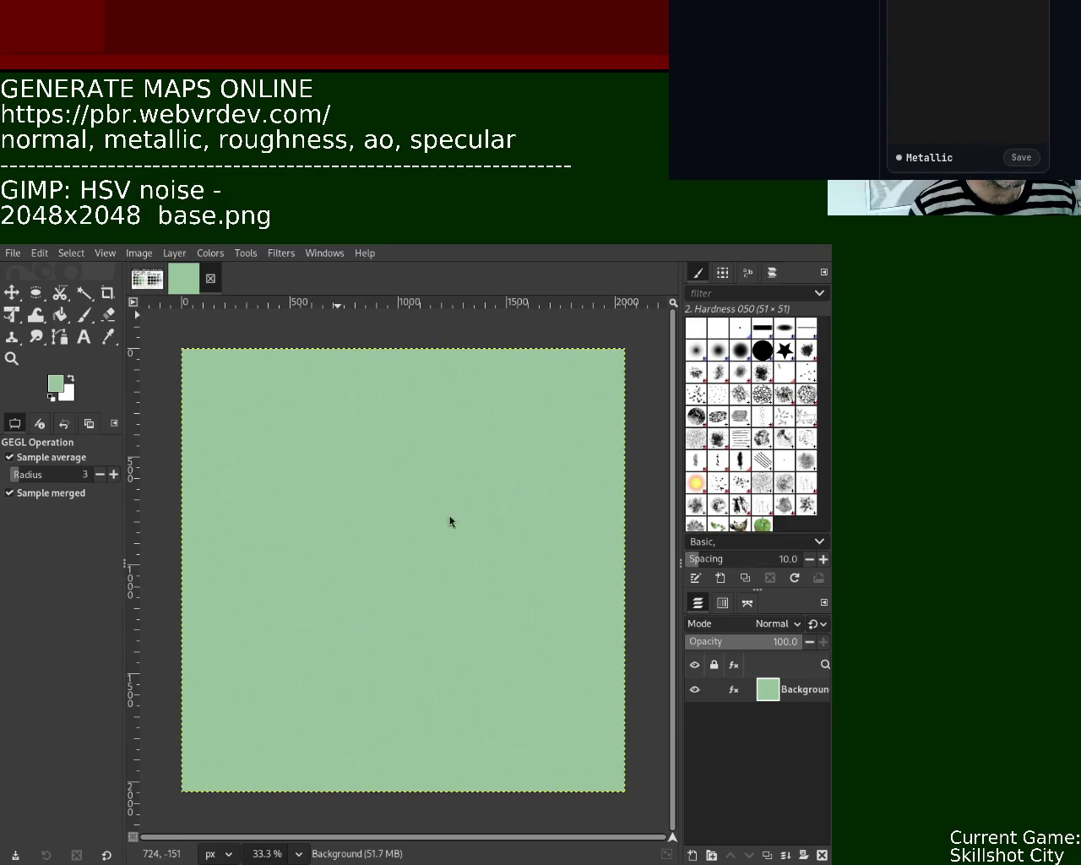
key("ctrl+e")
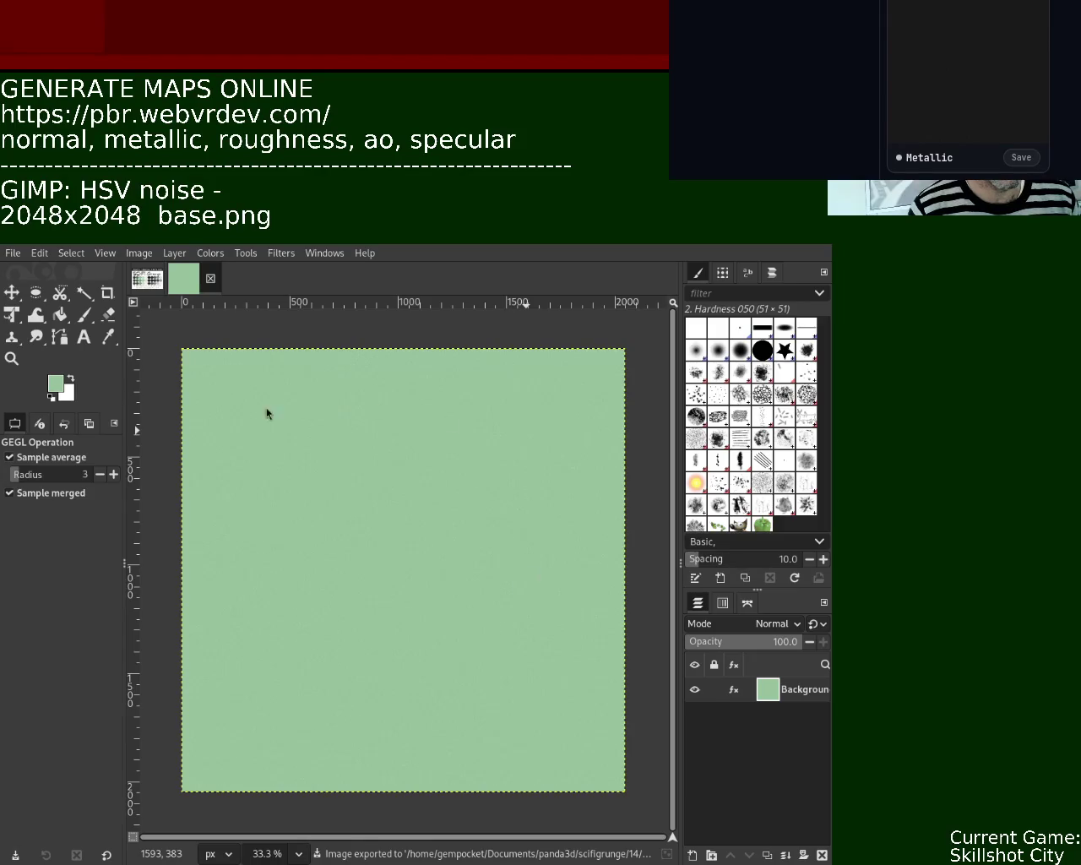
key("alt+Tab")
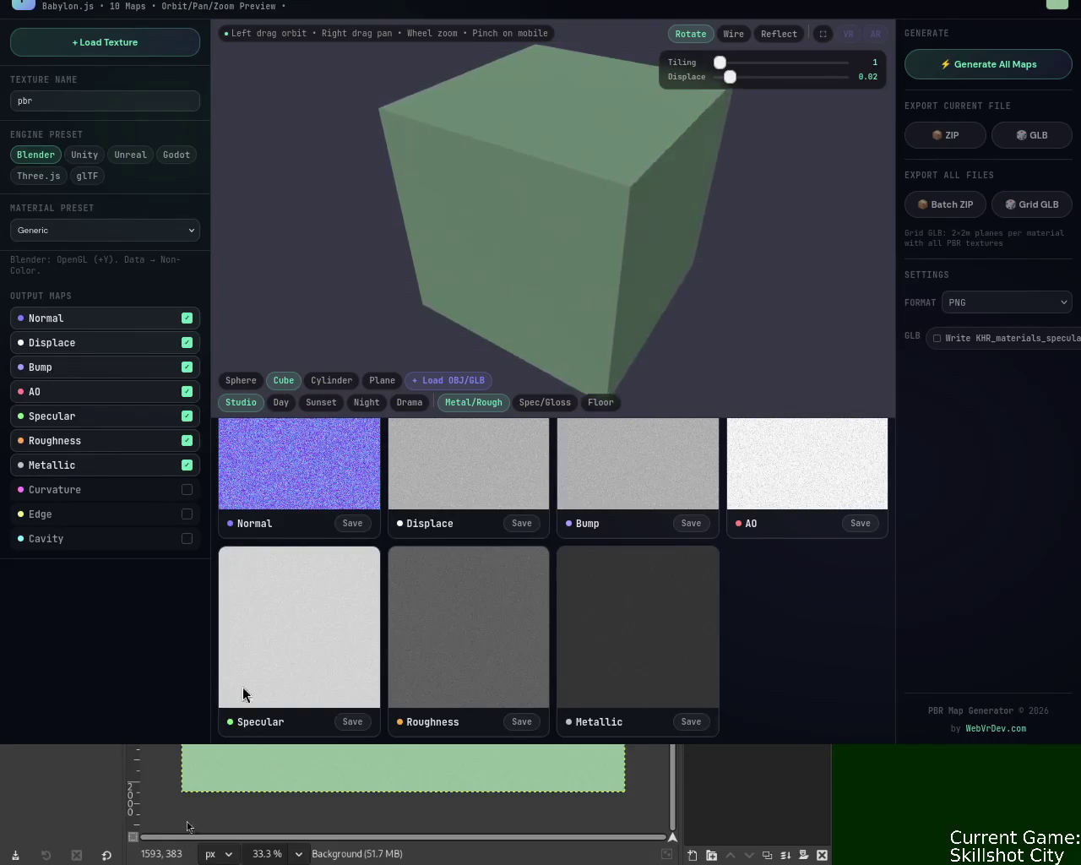
Step: Switch over to Blender and back to the map generator's AO image
key("alt+Tab")
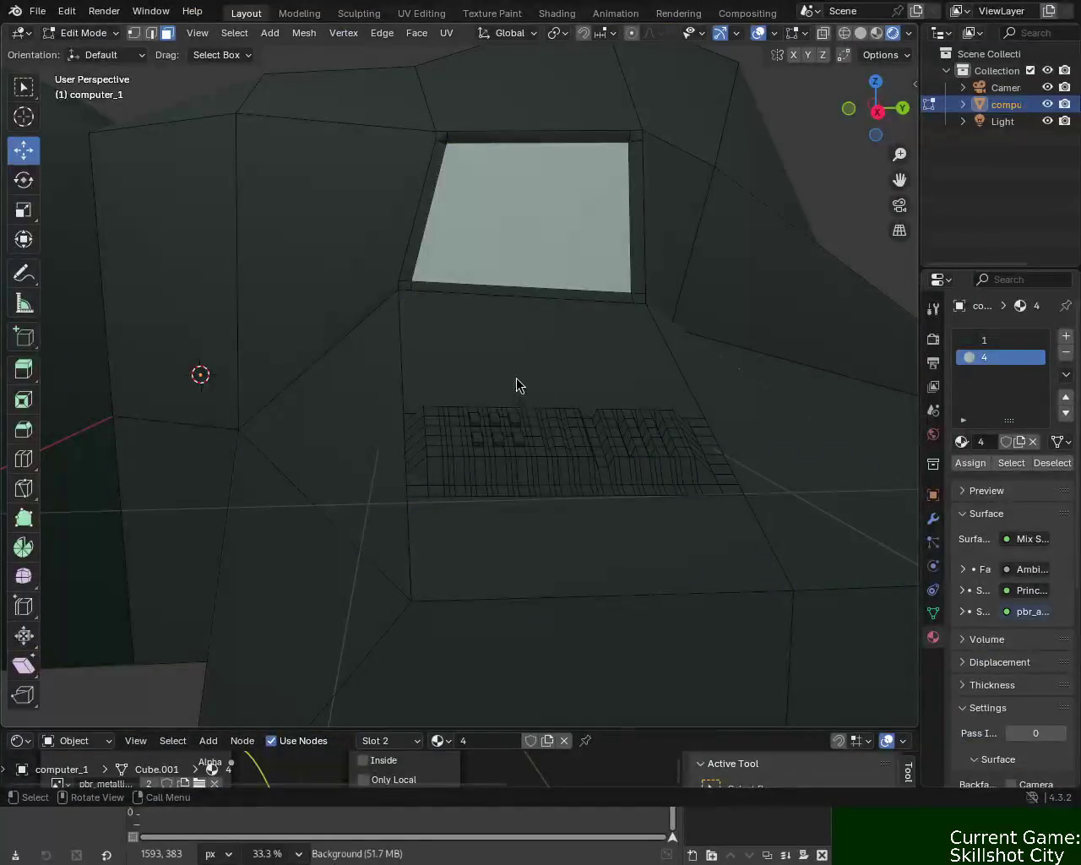
key("alt+Tab")
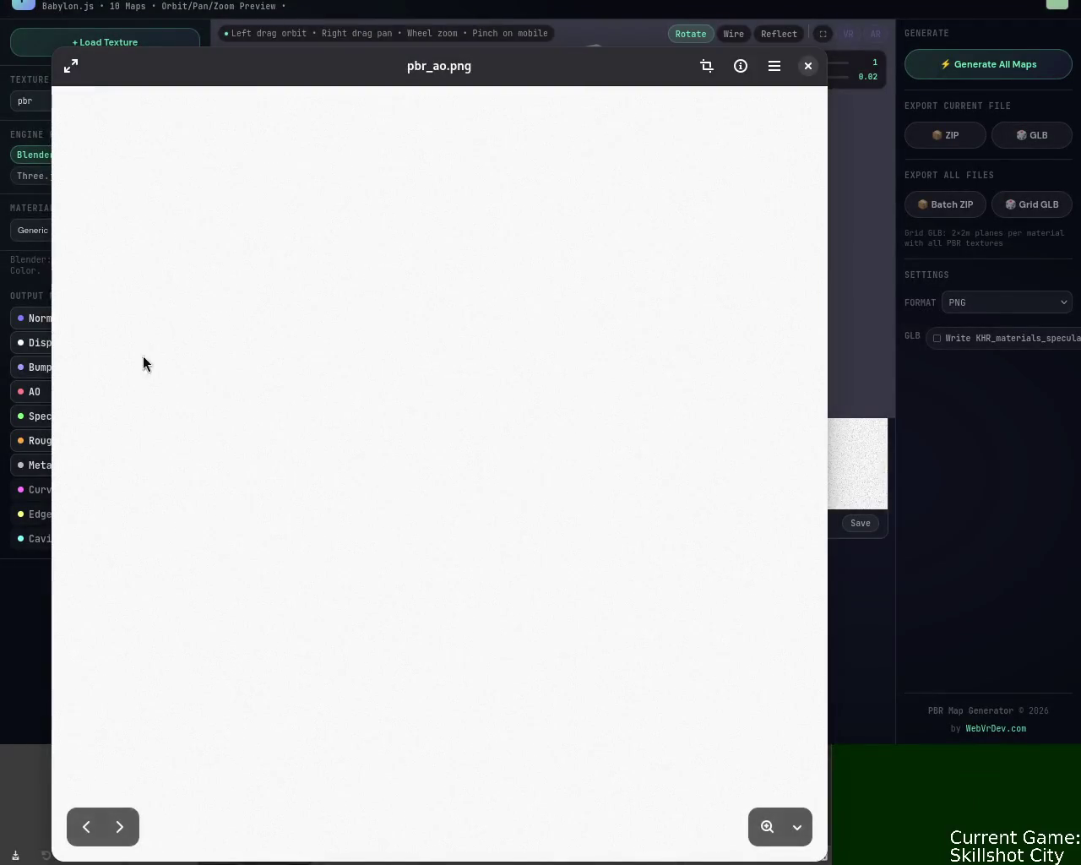
Step: Maximize the image viewer and zoom all the way into the AO map
double_click(448, 65)
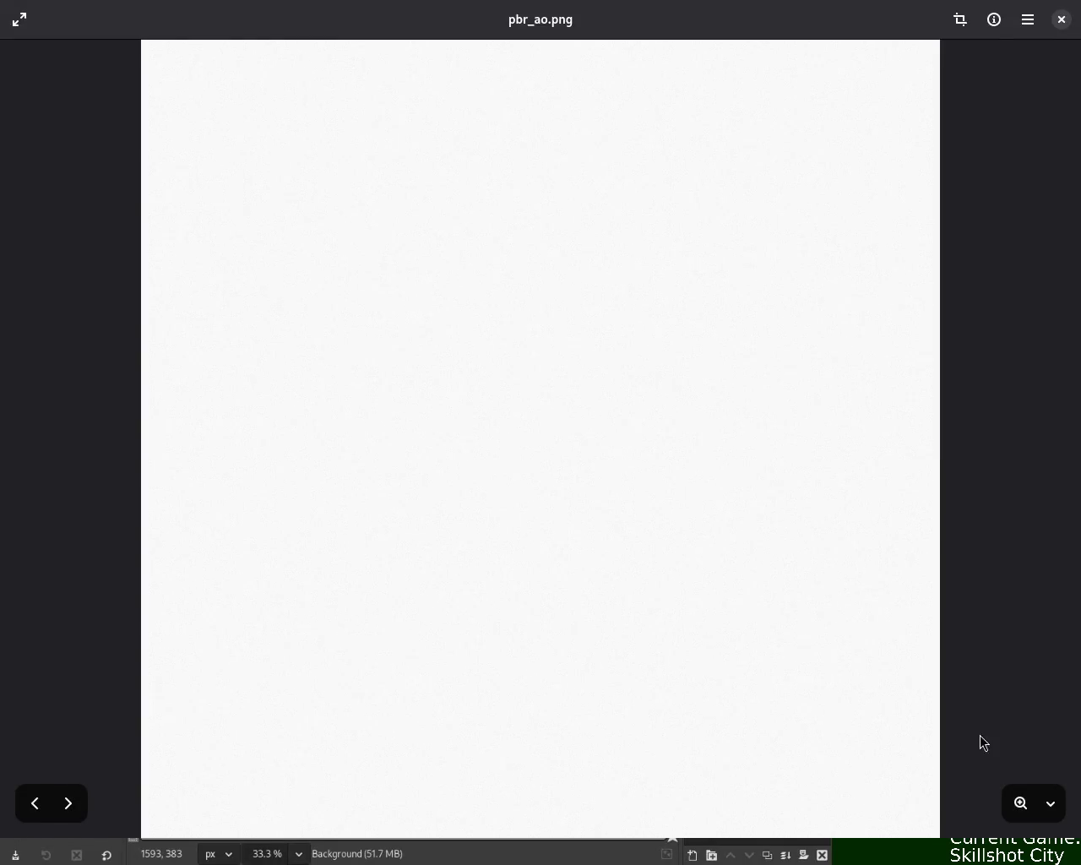
left_click(1019, 803)
left_click(987, 803)
left_click(988, 802)
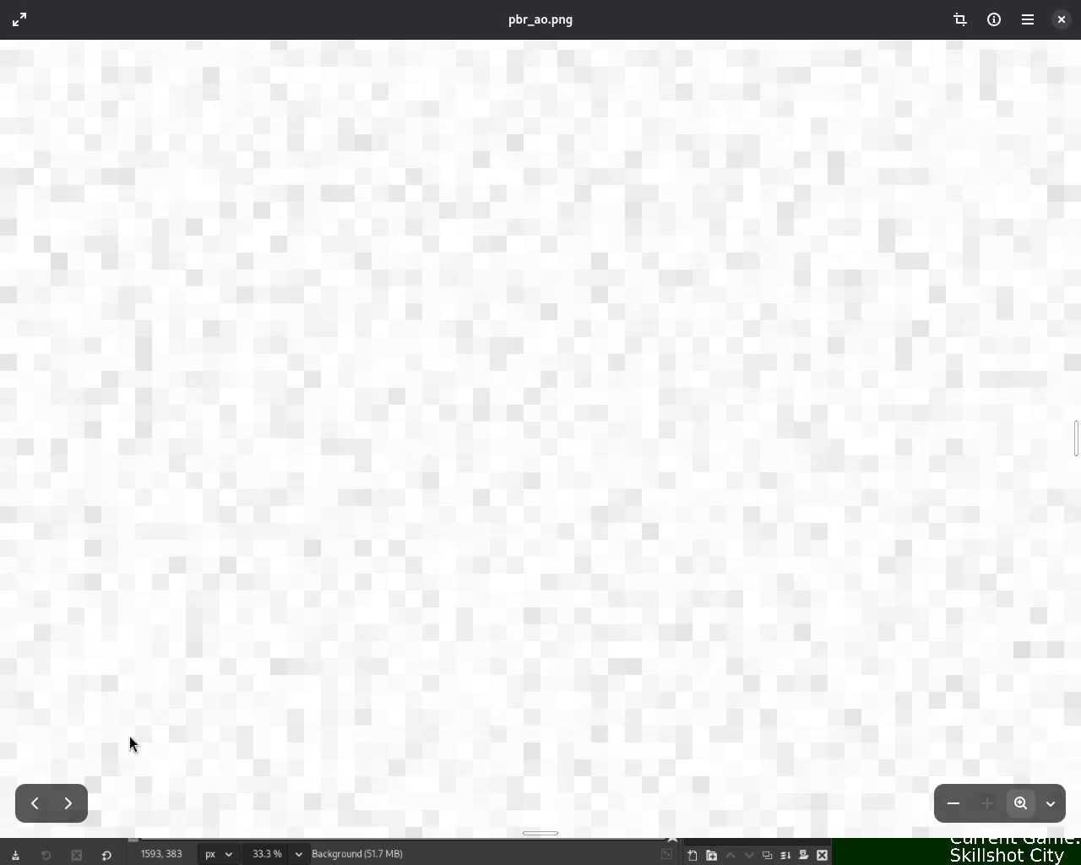
Step: Step through the metallic, normal and roughness maps, zooming into each
left_click(68, 803)
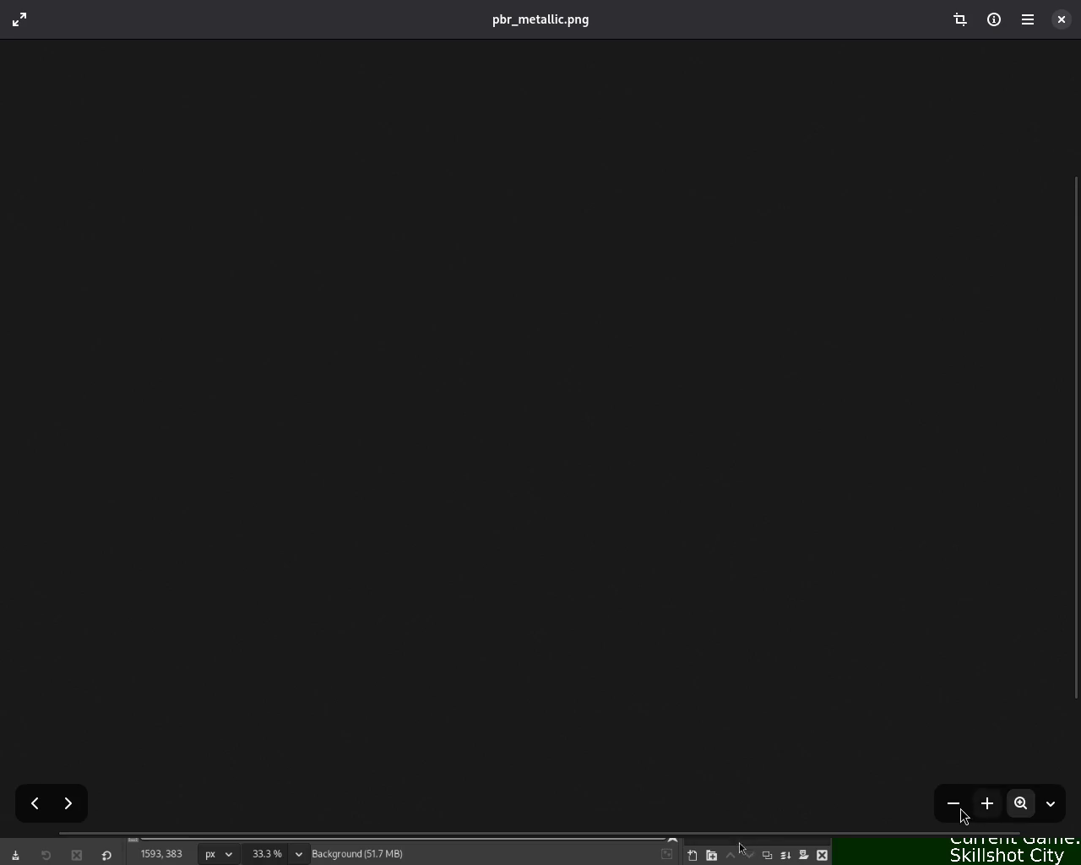
left_click(982, 809)
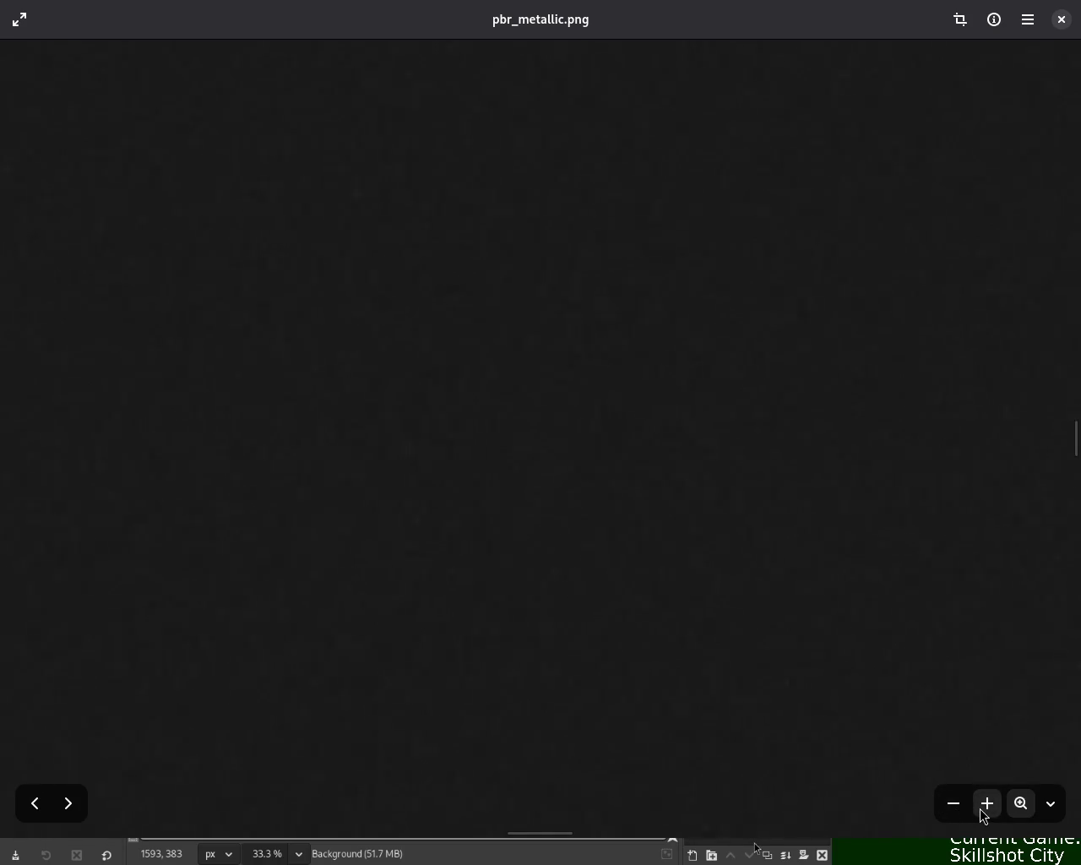
left_click(67, 806)
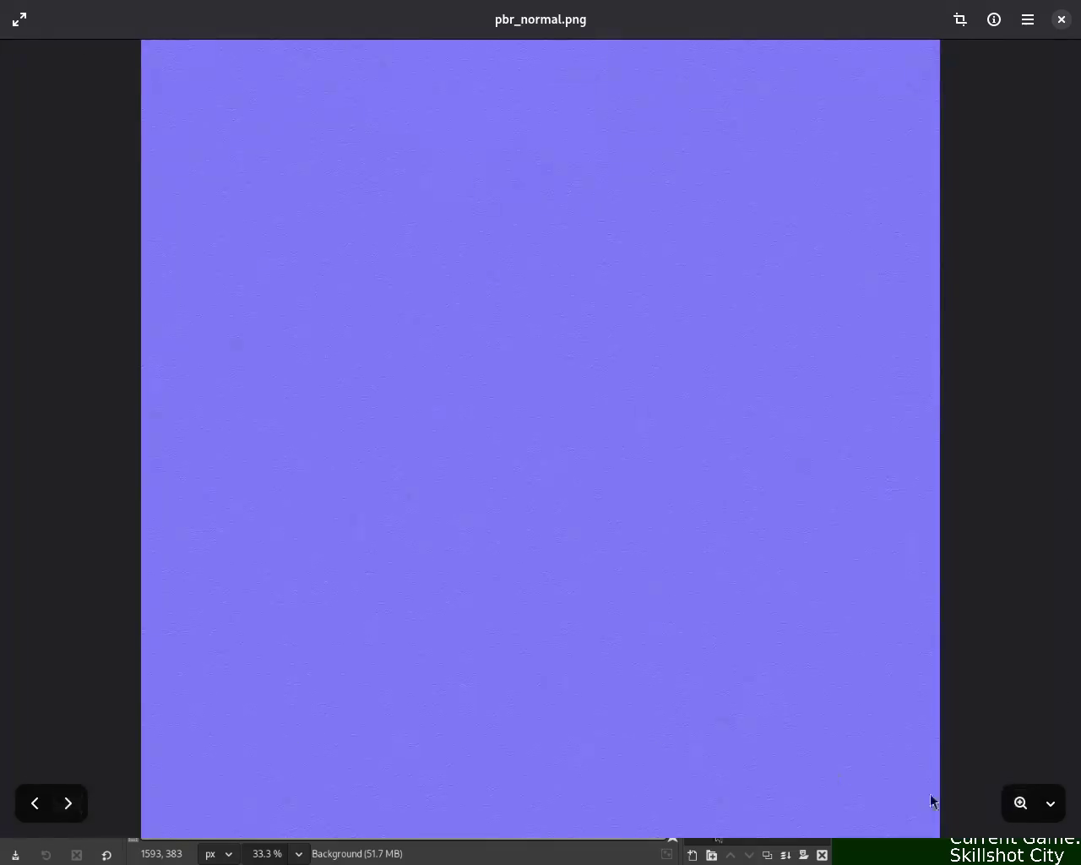
left_click(984, 809)
left_click(985, 809)
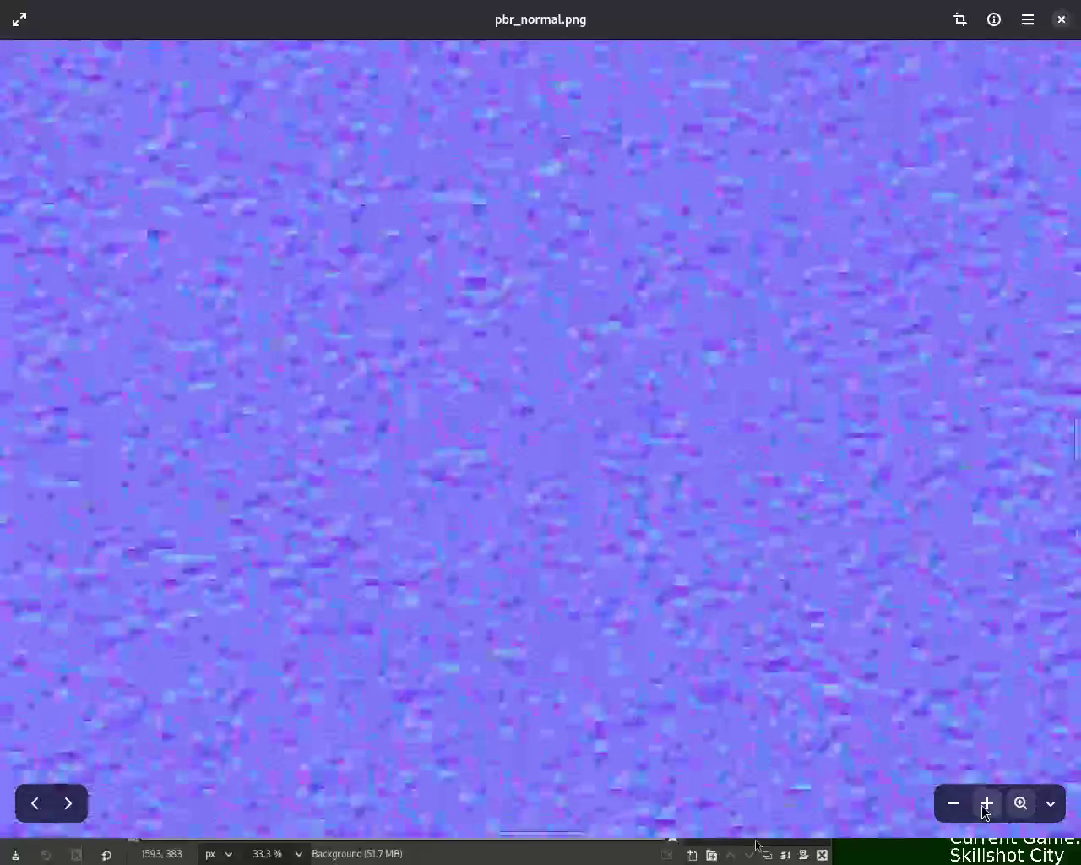
left_click(984, 809)
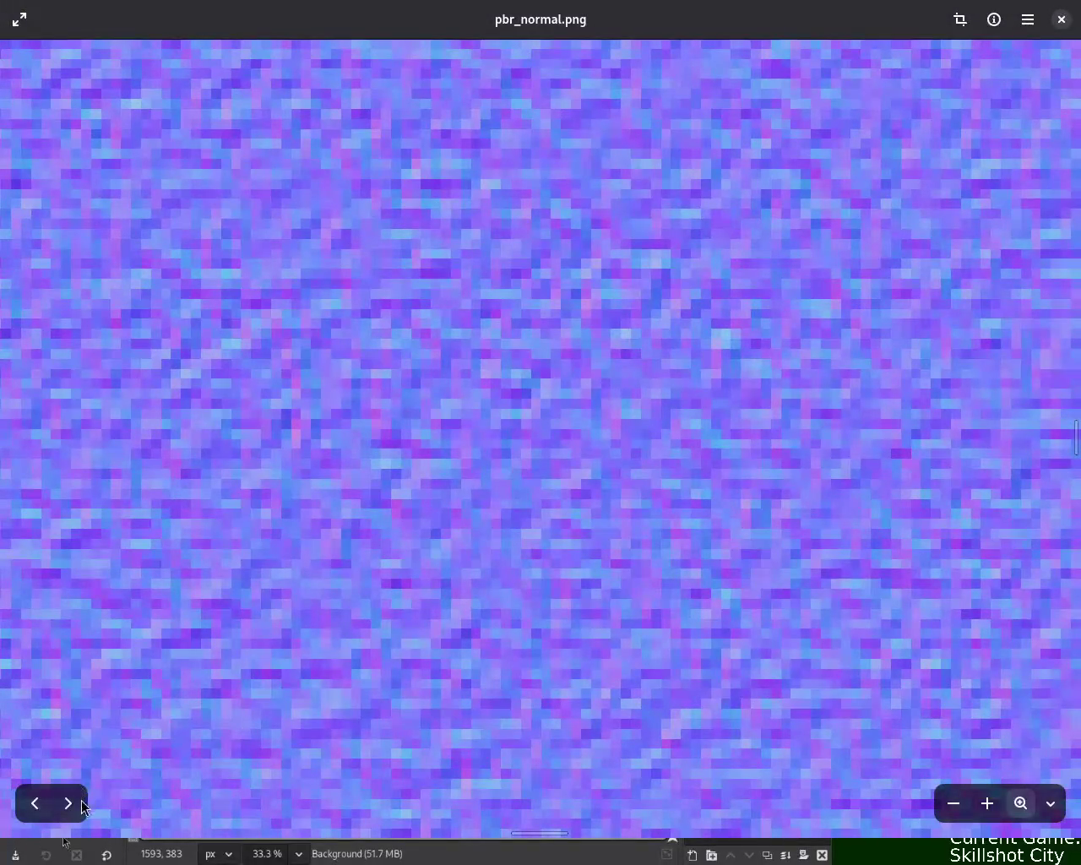
left_click(81, 801)
left_click(1020, 804)
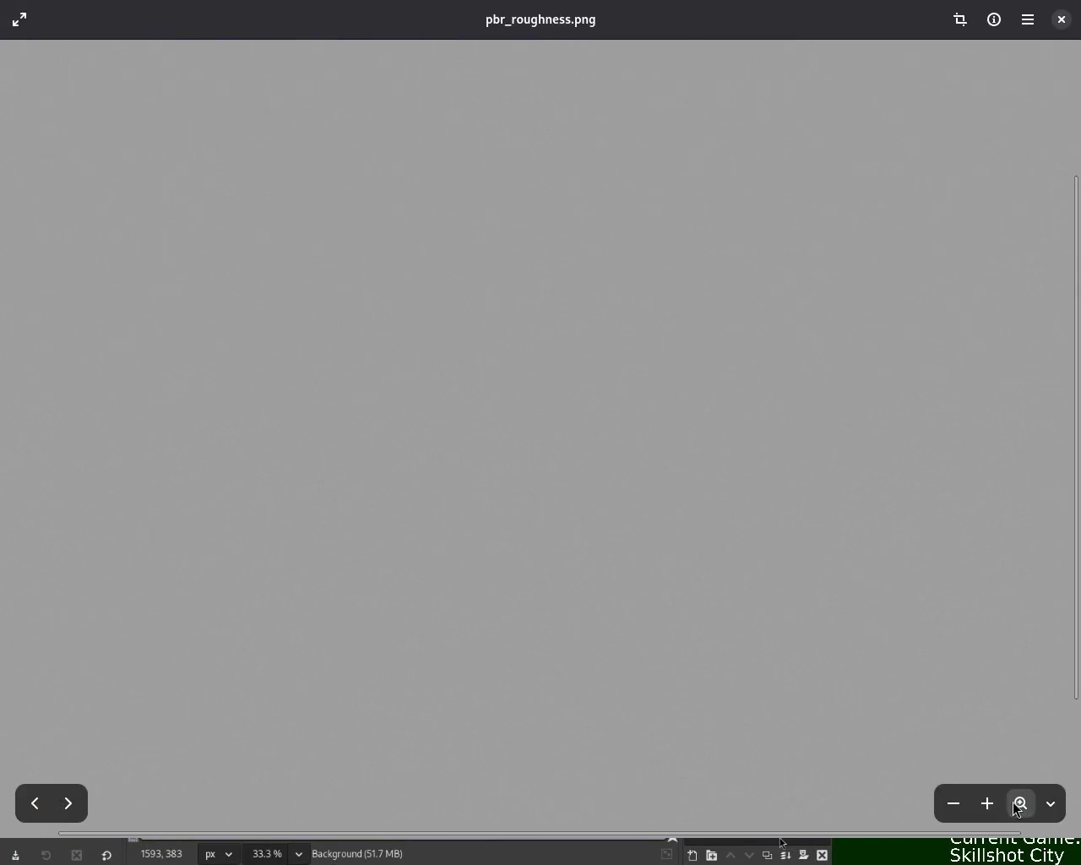
left_click(986, 807)
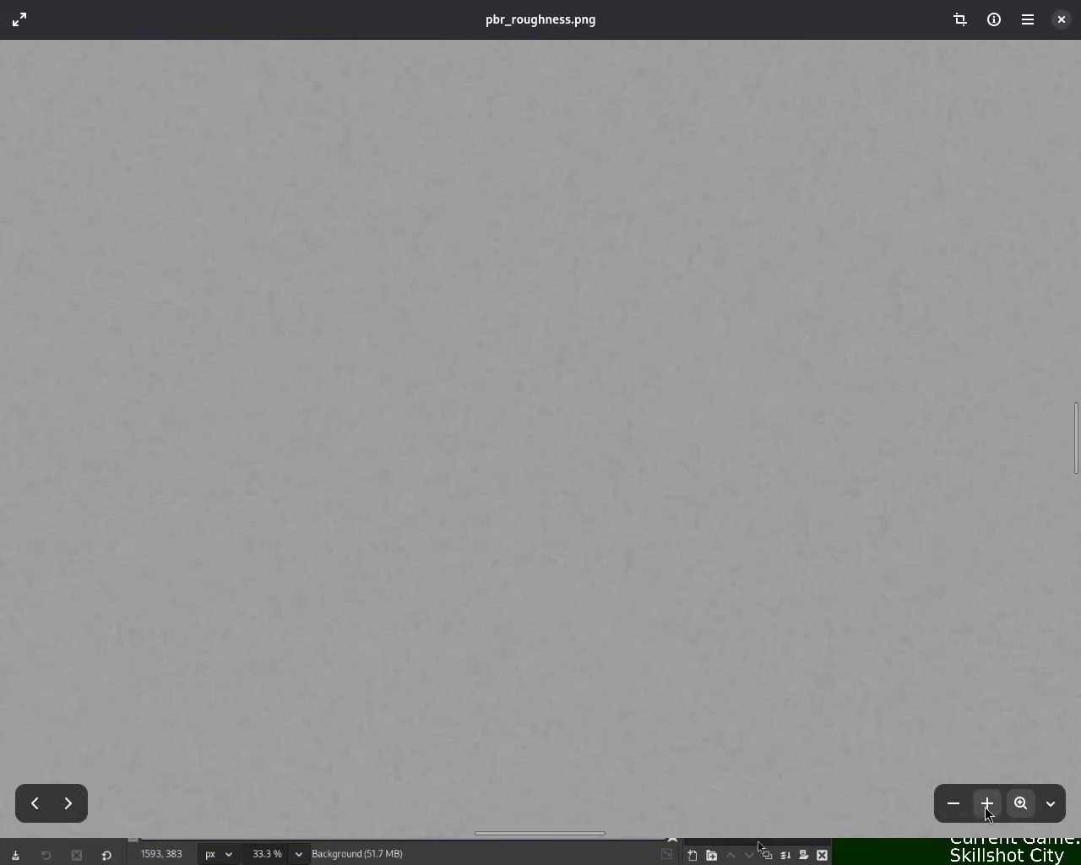
Step: Zoom into the specular map to maximum, then close the image viewer
left_click(69, 816)
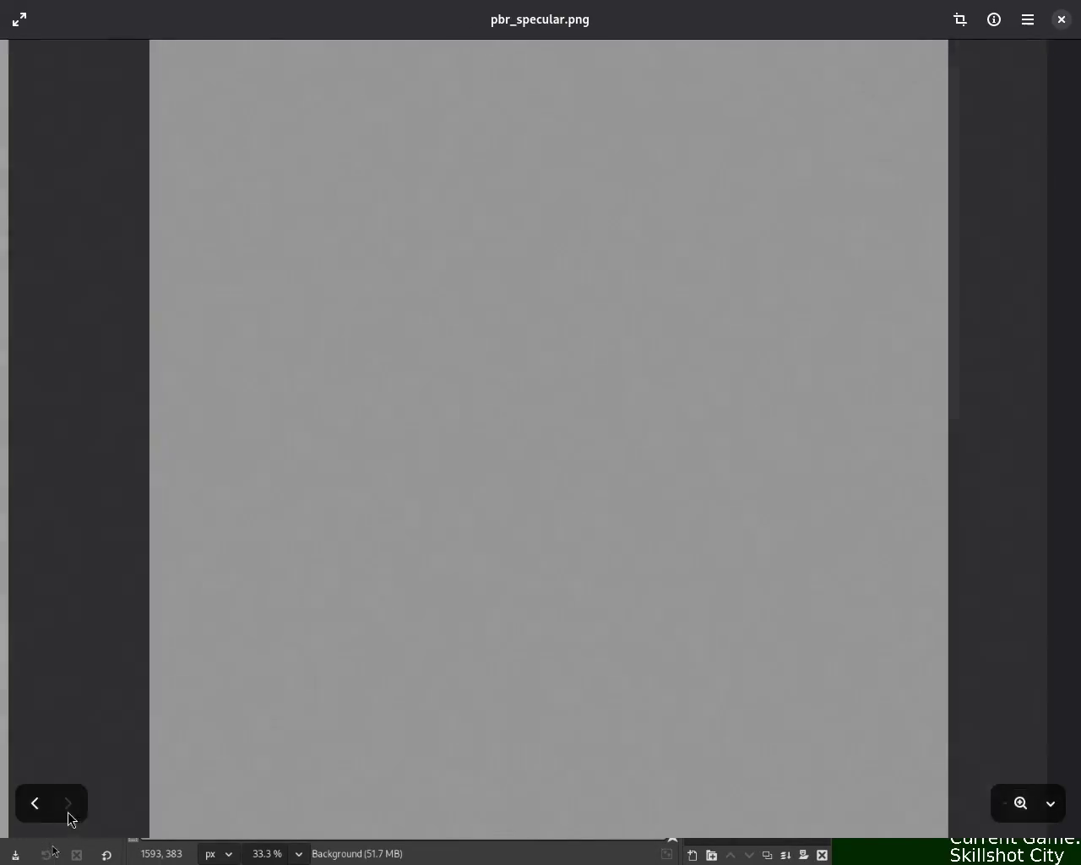
left_click(1018, 804)
left_click(987, 803)
left_click(987, 803)
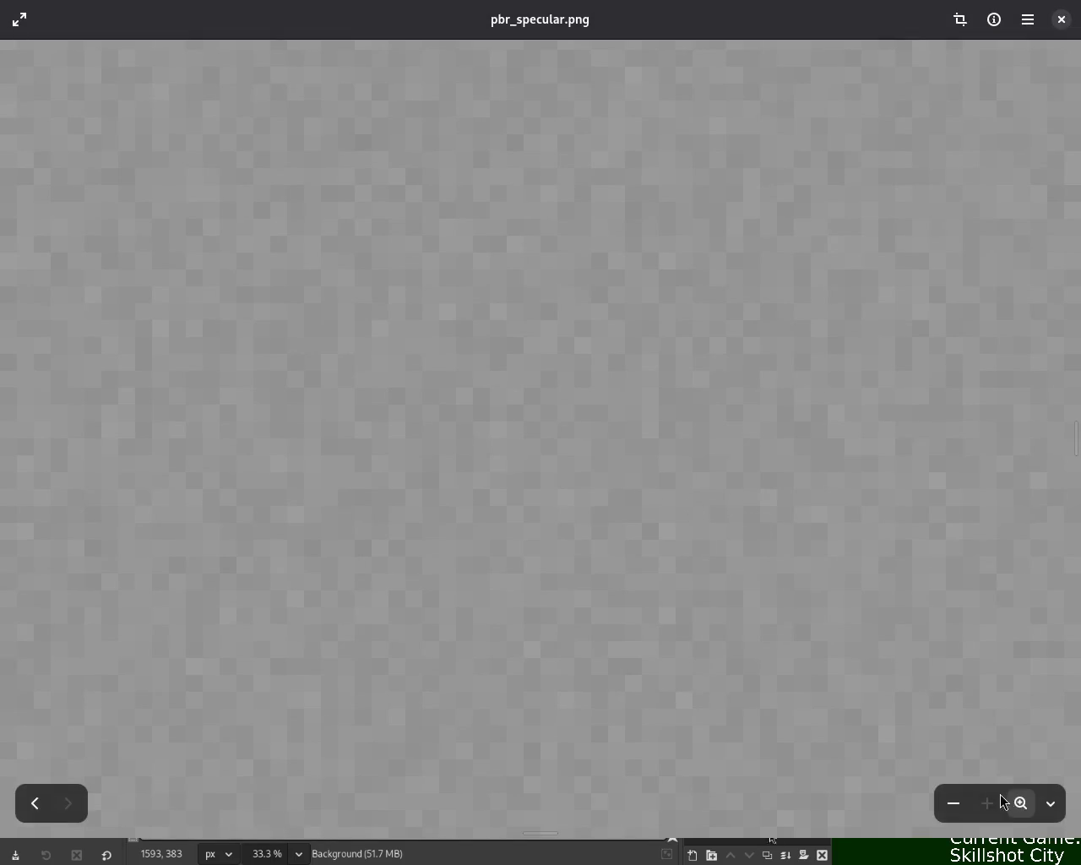
left_click(1060, 20)
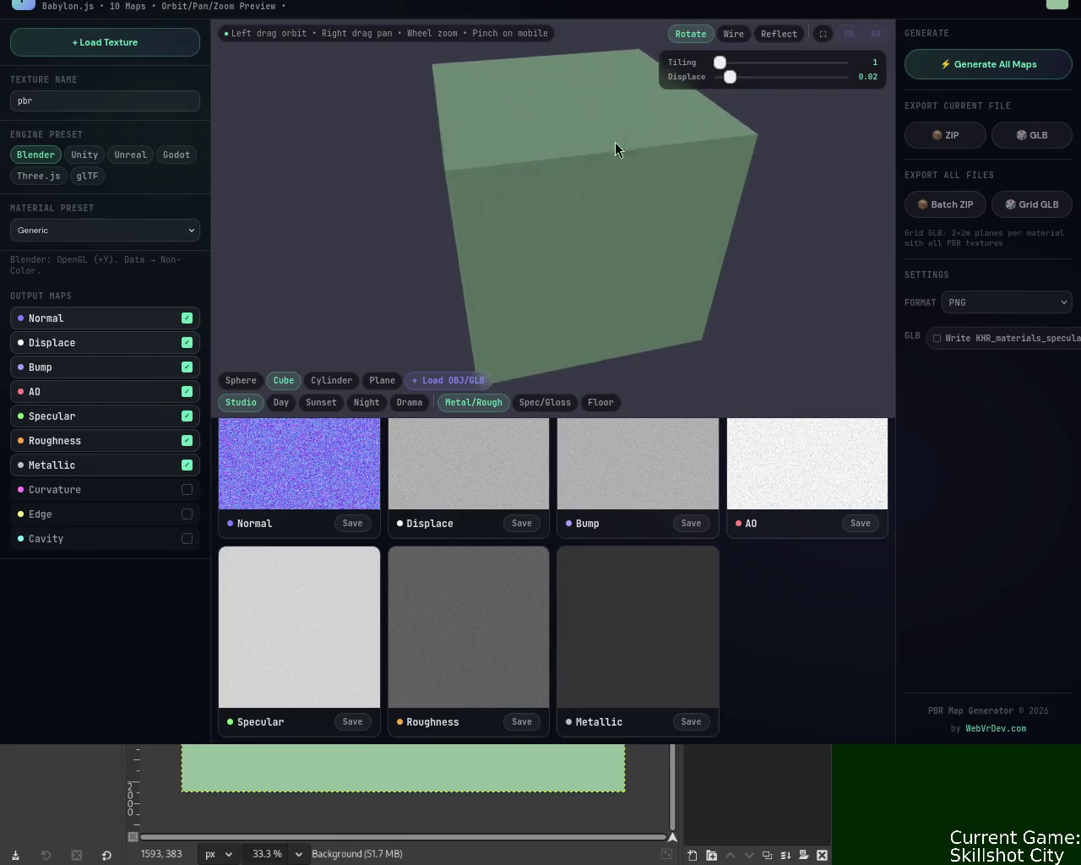
Step: Orbit the green textured cube preview to view the maps from different angles
mouse_move(477, 164)
left_mouse_down()
mouse_move(690, 287)
mouse_move(451, 89)
mouse_move(623, 347)
mouse_move(628, 205)
mouse_move(536, 152)
mouse_move(384, 132)
mouse_move(374, 195)
mouse_move(654, 222)
left_mouse_up()
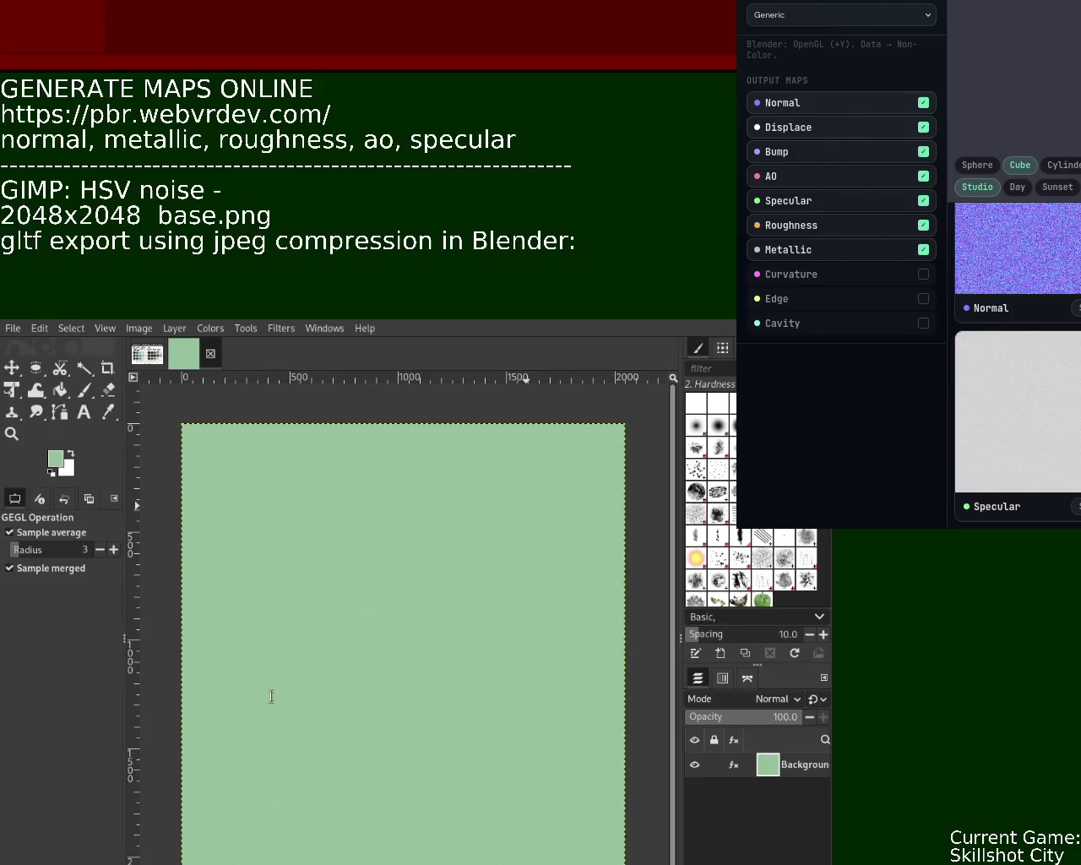
Step: Add 'Blender' to the start of the notes line and delete the trailing 'in Blender:' text
type("Blender")
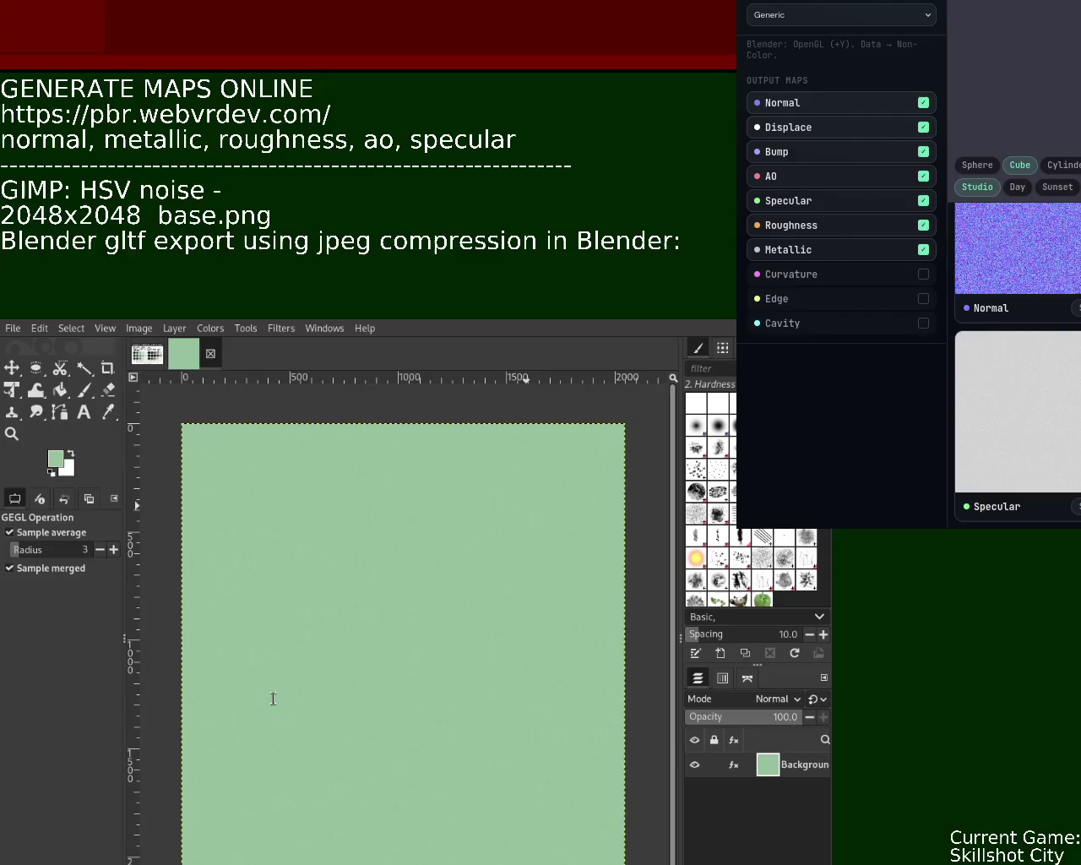
key("Delete")
key("Delete")
key("Delete")
key("Delete")
key("Delete")
key("Delete")
key("Delete")
key("Delete")
key("Delete")
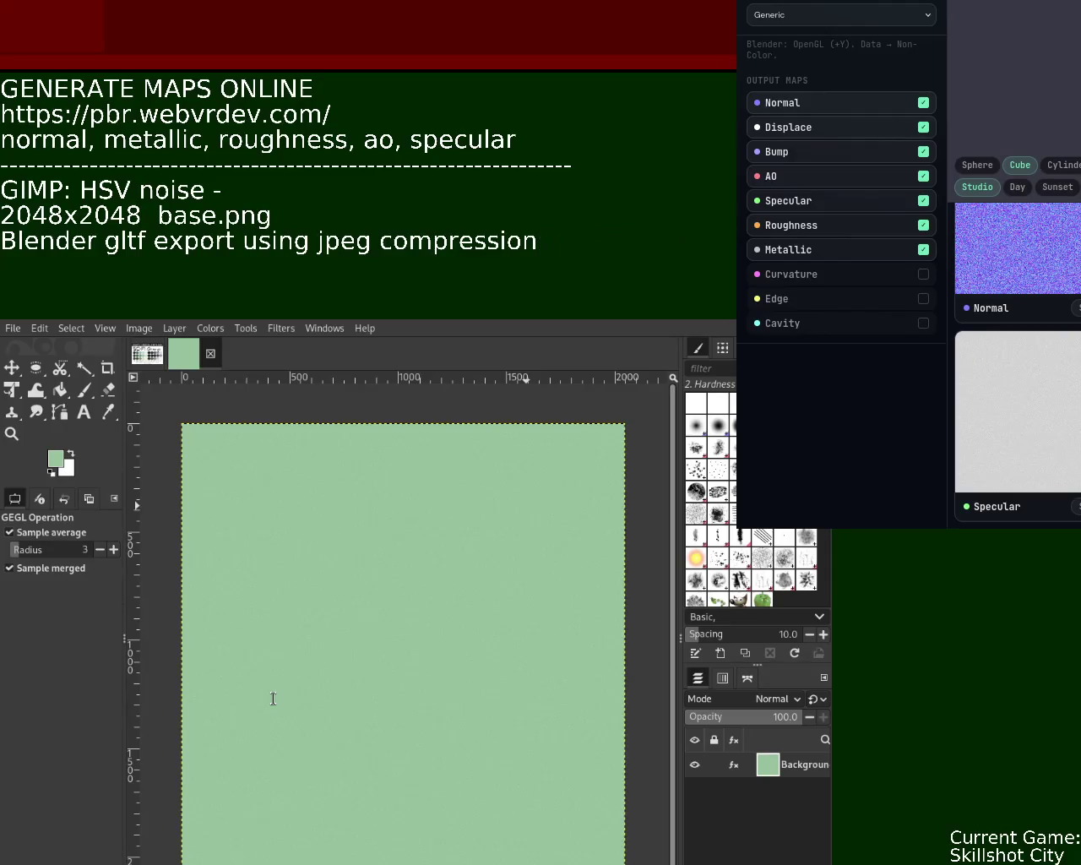